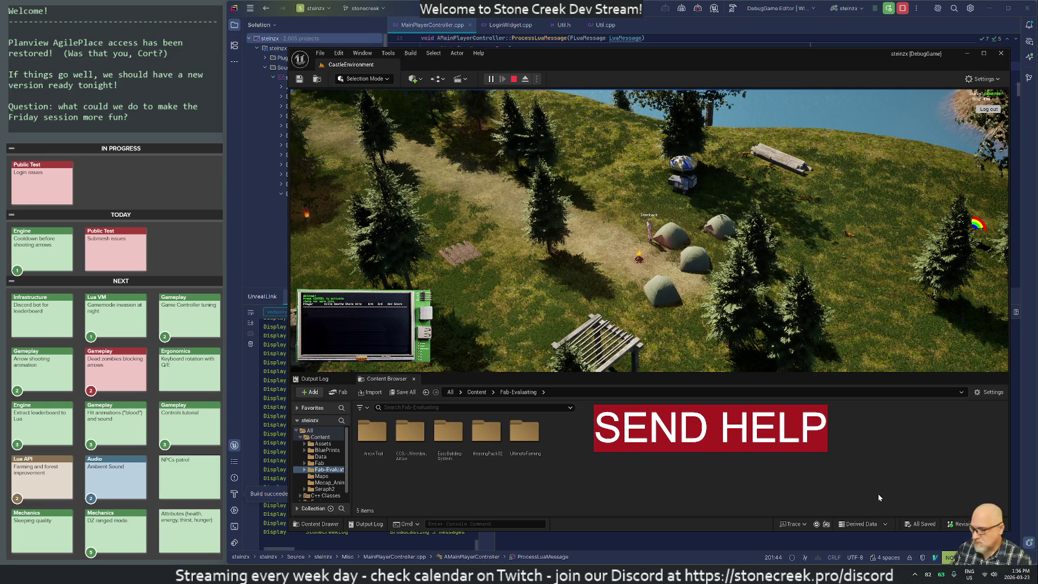
Open a Cygwin terminal and start the 15-minute countdown with ./countdown.sh 15.
key("super")
type("cygwin")
key("Return")
type("./countdown.sh 15")
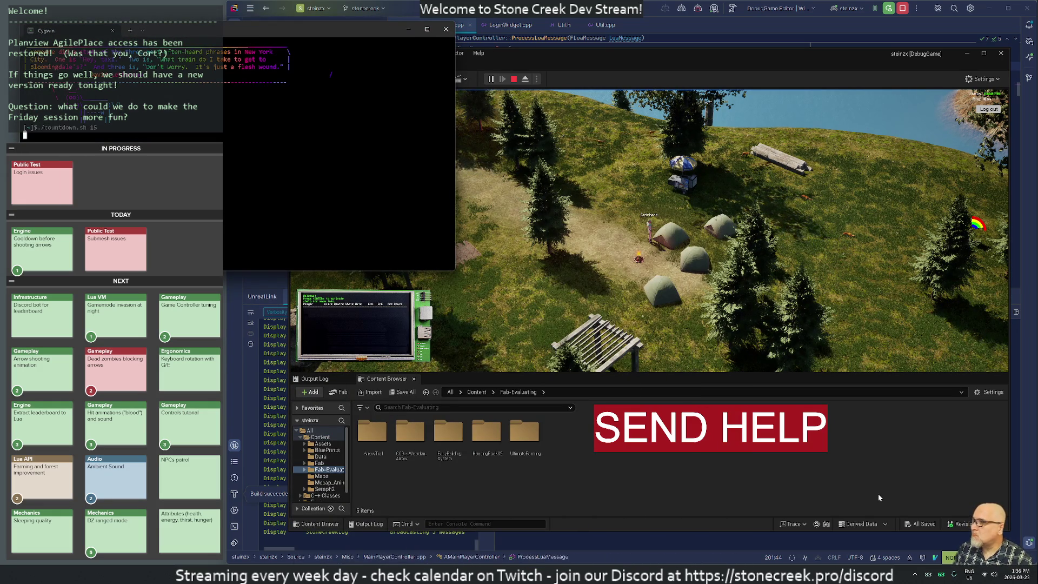
key("Return")
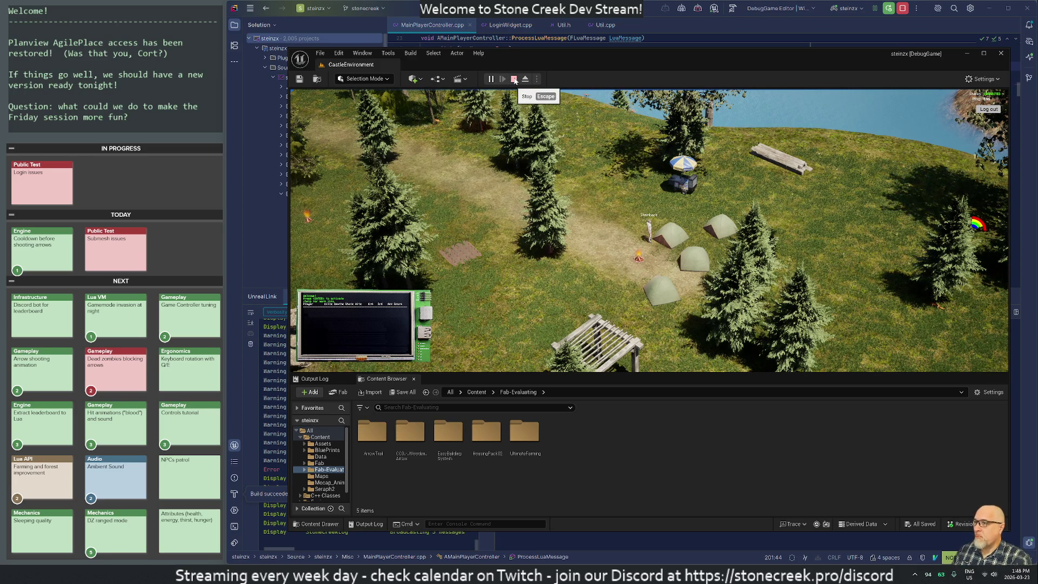
Have the survivor sleep at the tent, end the play session, and switch to the remote compile log.
left_click(677, 240)
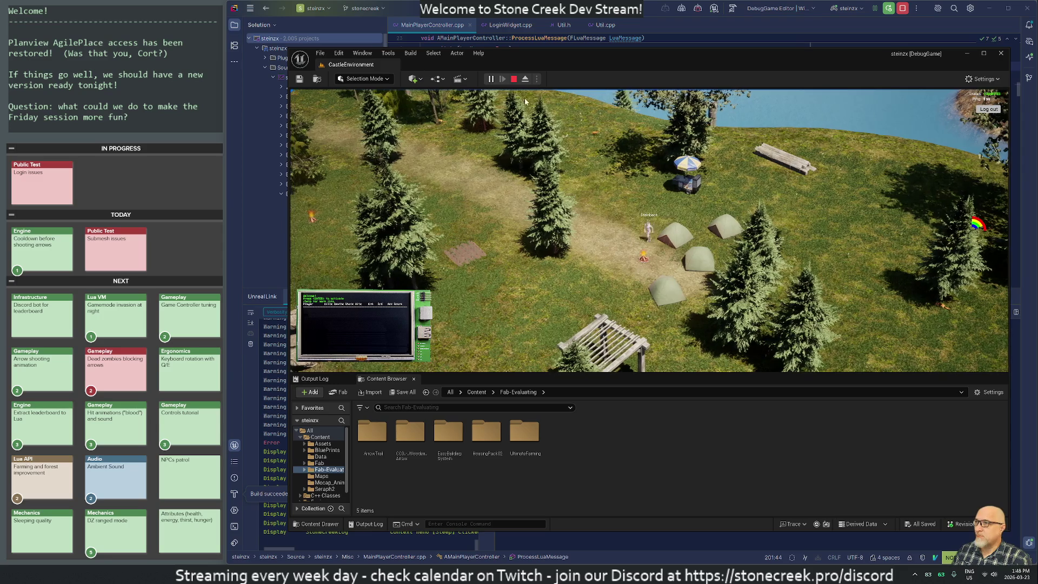
key("Escape")
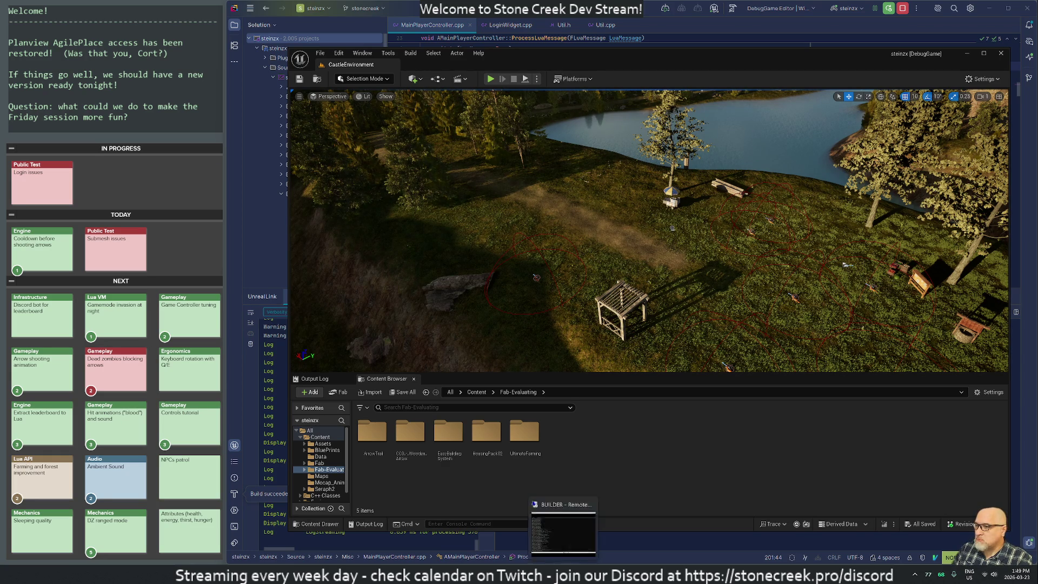
key("alt+Tab")
scroll(982, 382, "up", 20)
scroll(630, 285, "up", 20)
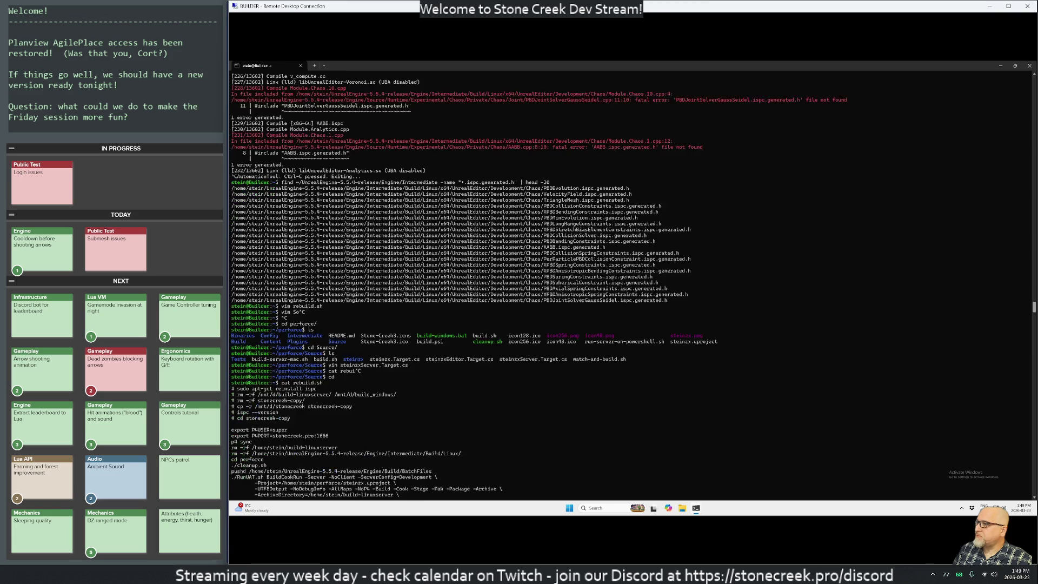
scroll(630, 286, "up", 18)
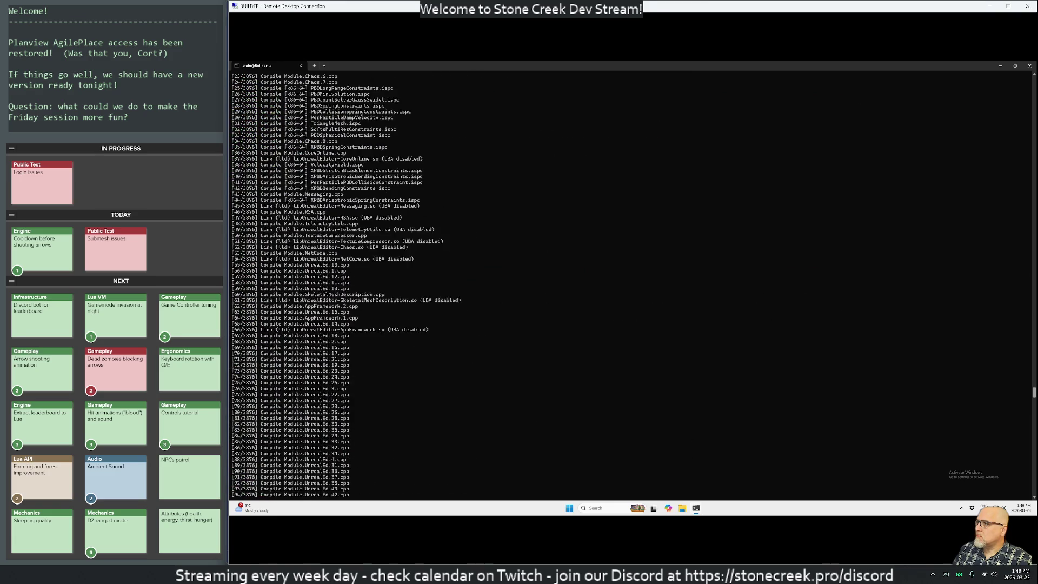
scroll(630, 285, "up", 20)
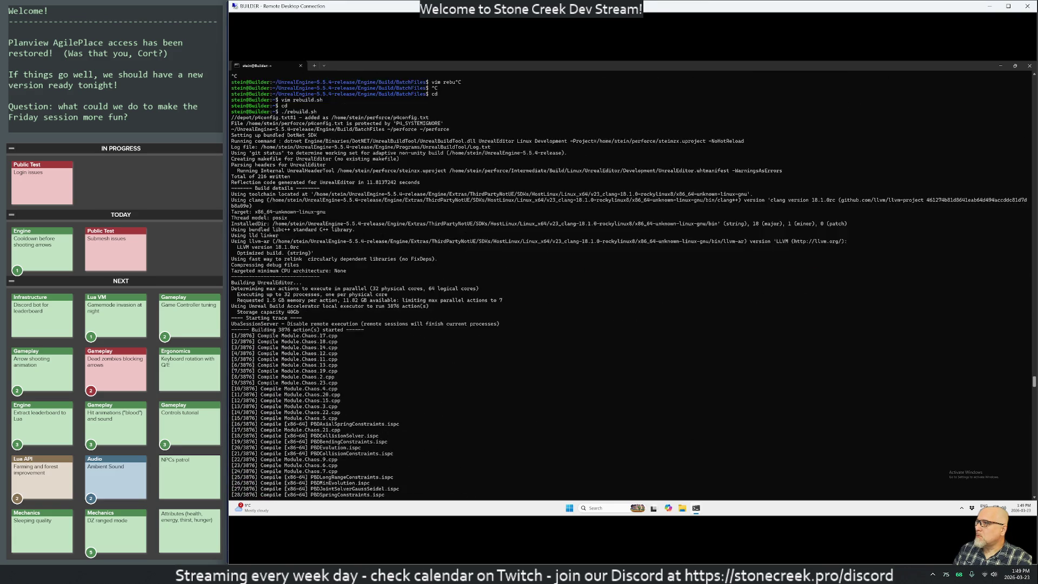
scroll(630, 286, "down", 20)
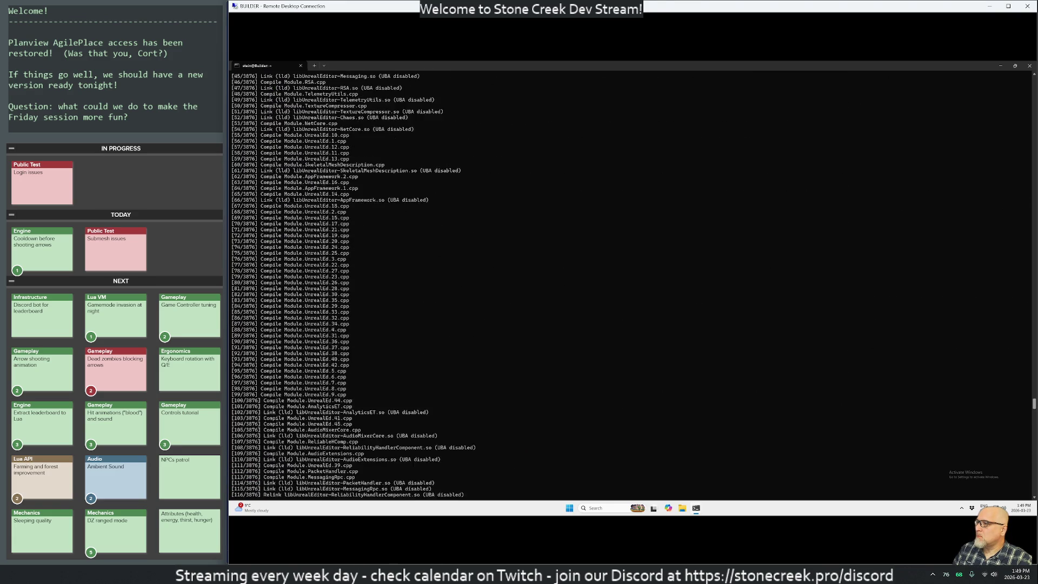
scroll(630, 286, "down", 20)
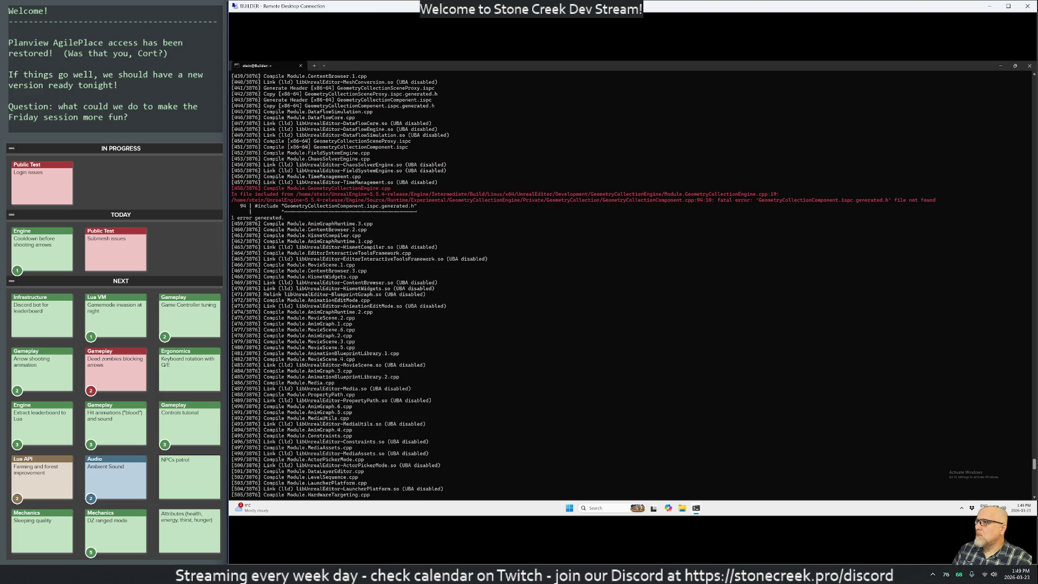
scroll(631, 286, "down", 20)
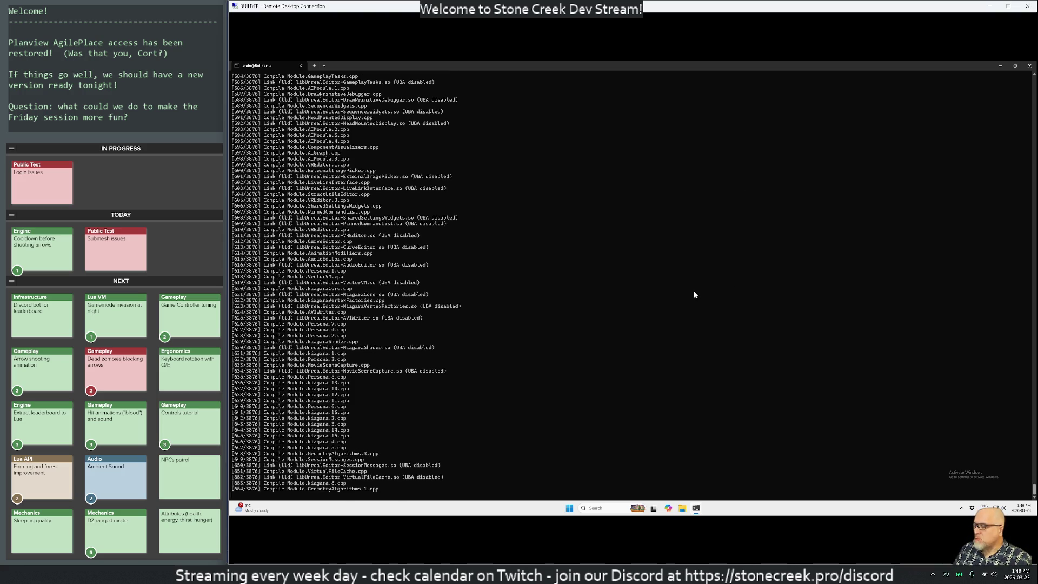
Abort the running editor build and print the contents of rebuild.sh.
key("ctrl+c")
key("ctrl+c")
key("ctrl+c")
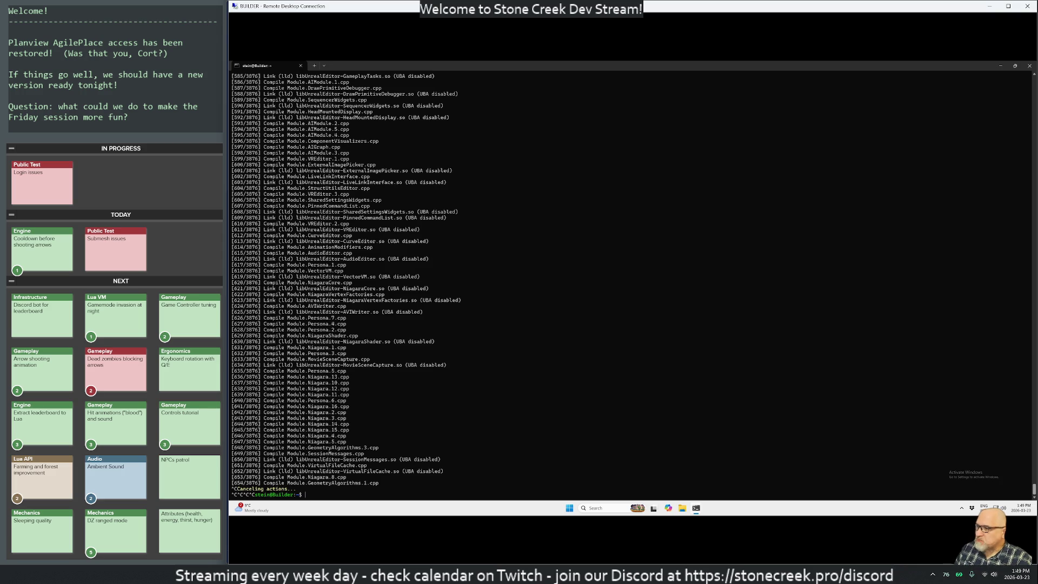
key("ctrl+c")
type("cat re")
key("Tab")
key("Return")
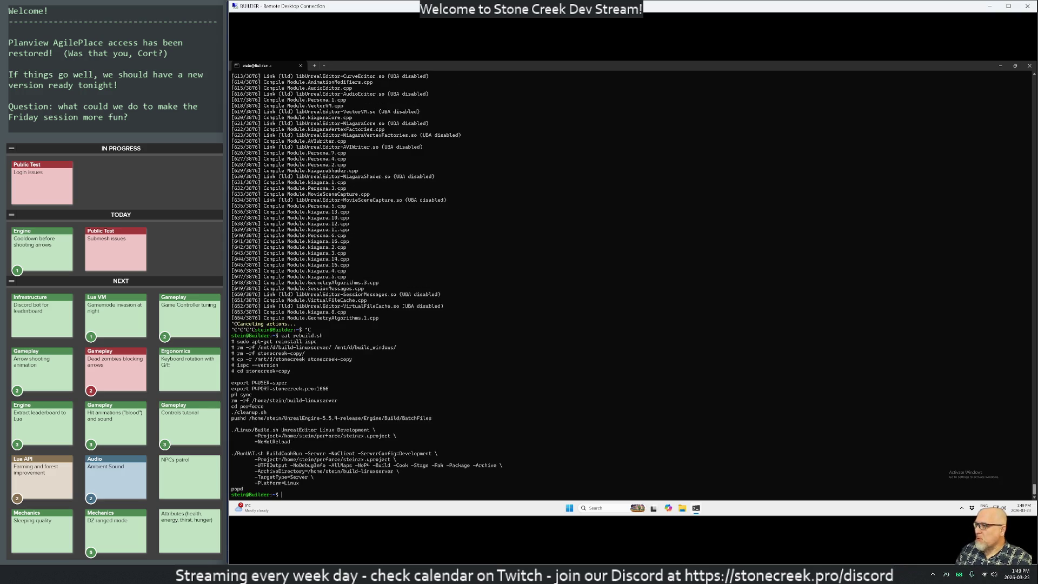
Copy the RunUAT command lines from the script and run them at the prompt.
left_click_drag(308, 482, 233, 454)
right_click(233, 454)
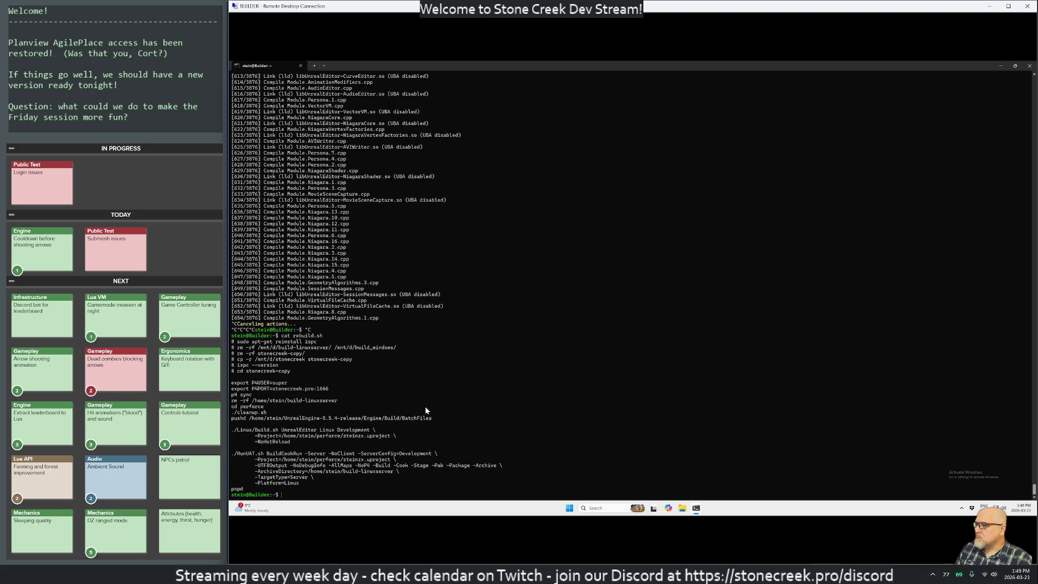
key("ctrl+v")
key("Return")
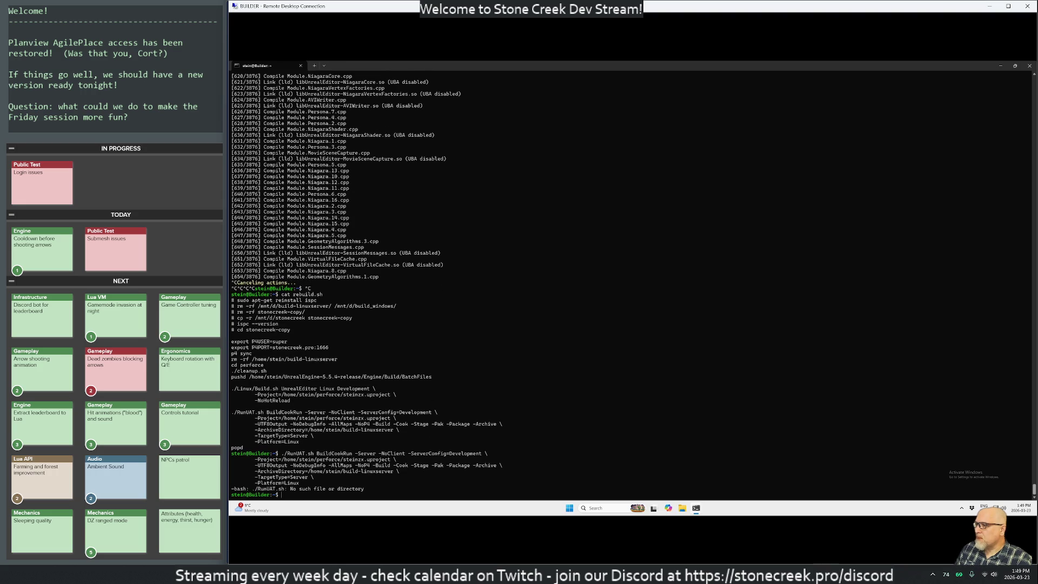
Change into the engine's BatchFiles folder using the script's pushd line.
double_click(273, 377)
triple_click(273, 377)
right_click(487, 398)
key("ctrl+v")
key("Return")
key("Return")
key("Return")
key("Return")
key("Return")
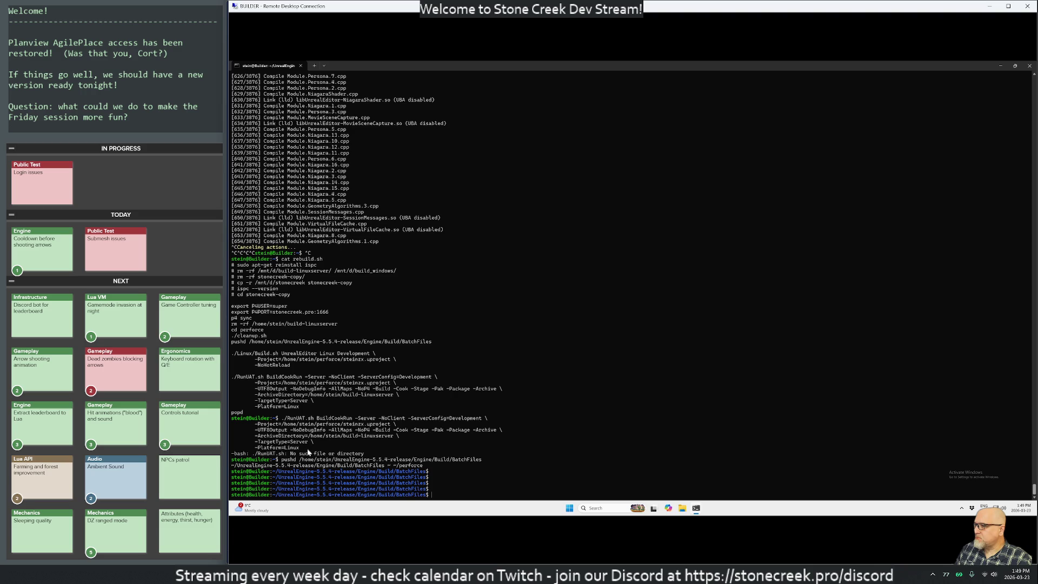
Paste and run the full multi-line RunUAT BuildCookRun server command.
left_click_drag(307, 447, 282, 418)
right_click(477, 452)
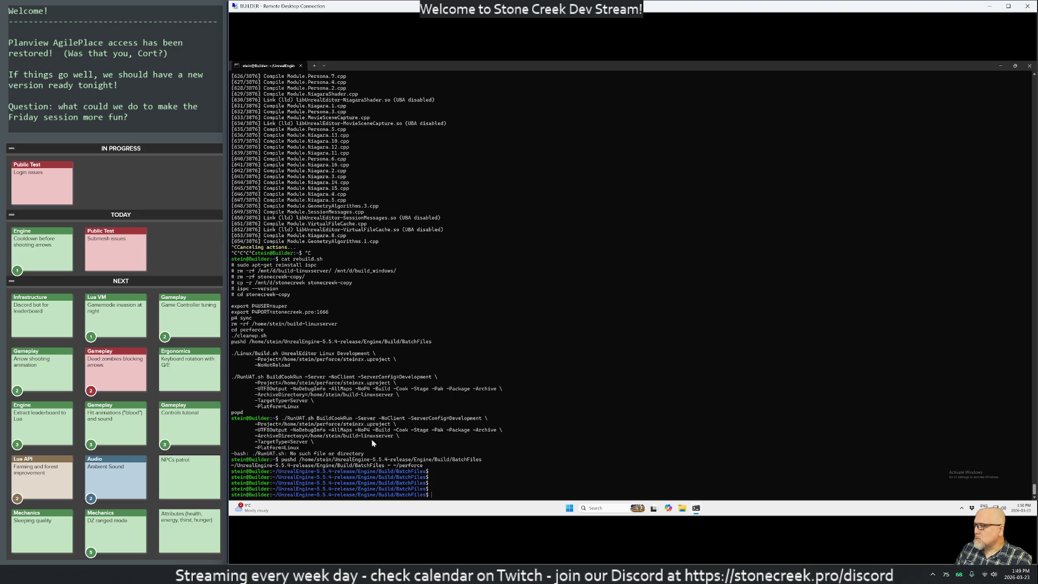
key("ctrl+v")
key("Return")
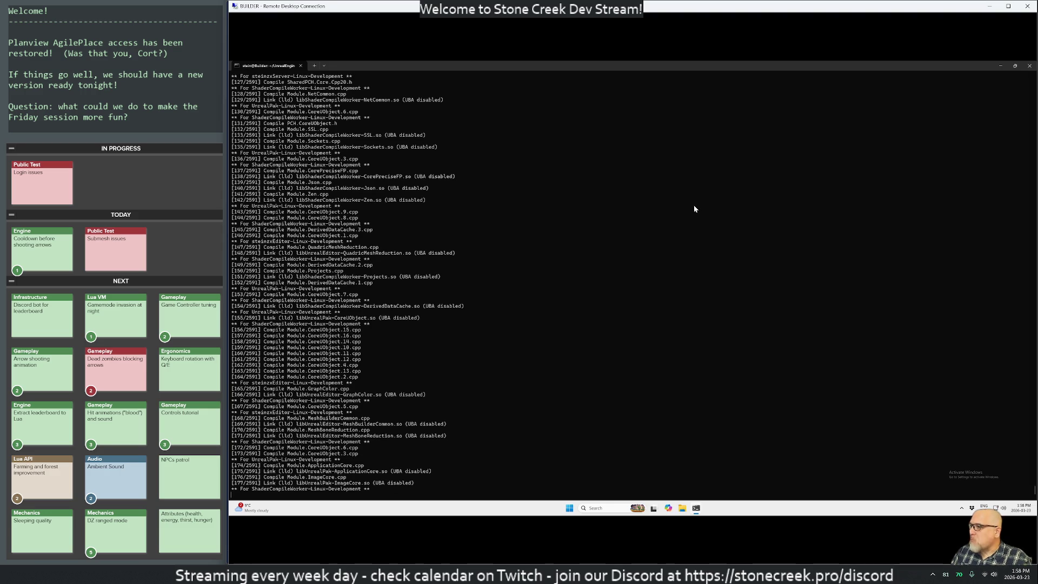
Minimize the Remote Desktop window to return to the local Unreal Editor.
left_click(991, 8)
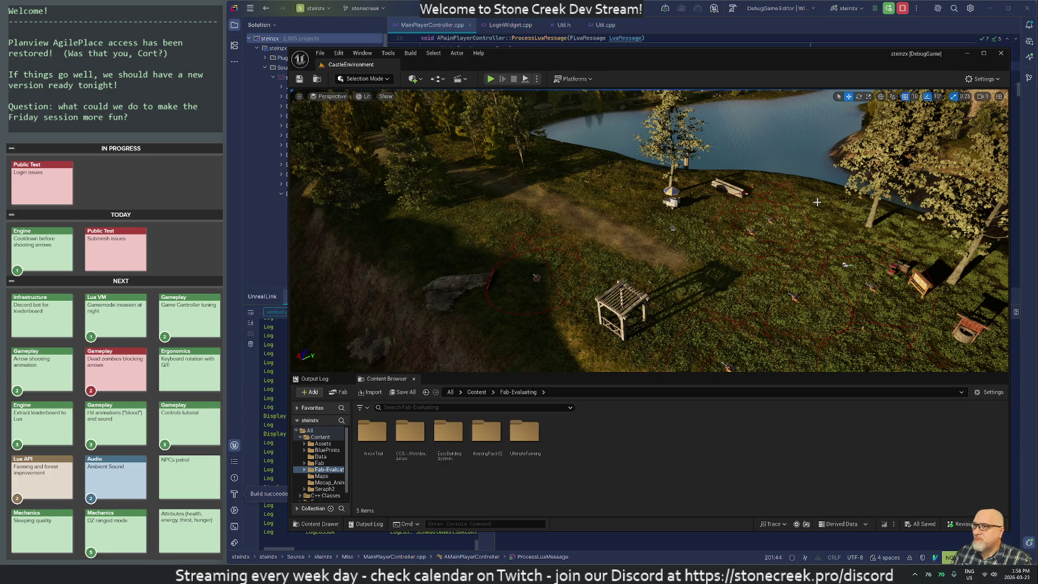
Bring the remote build terminal back to check progress, then minimize it again.
key("alt+Tab")
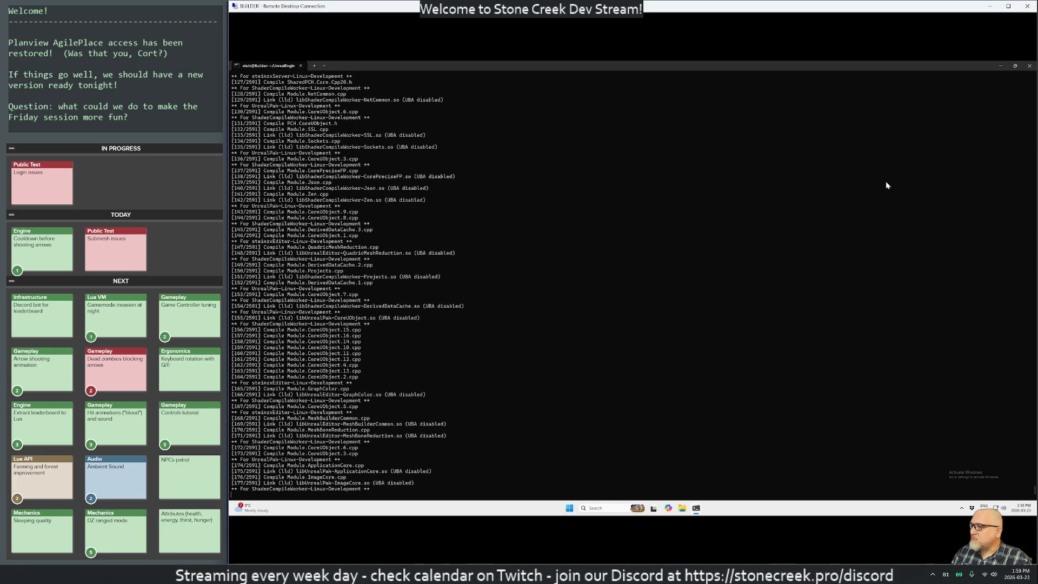
left_click(987, 8)
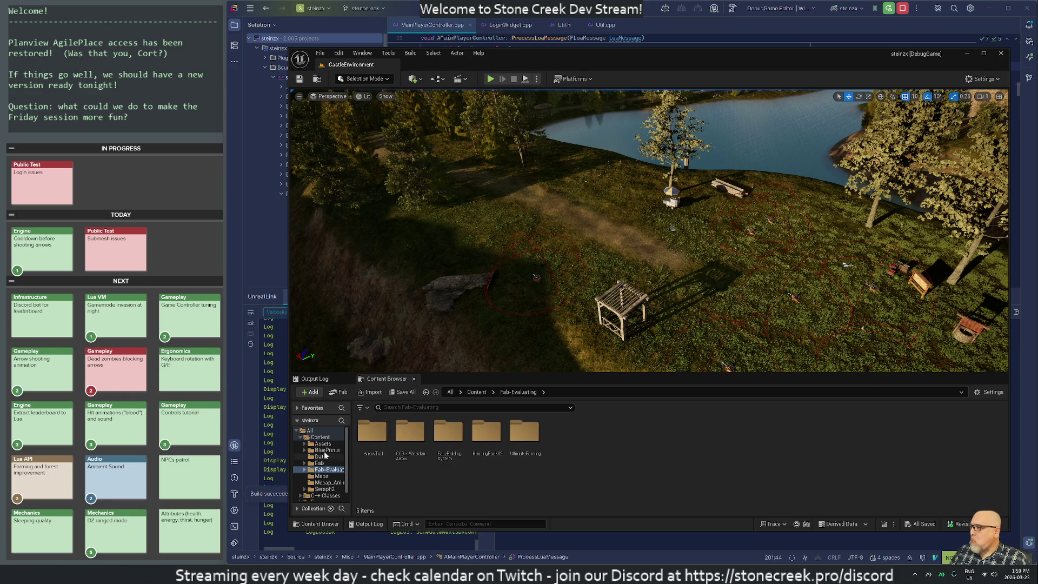
Open ABP_Survivor from BluePrints > Survivor, dock it beside CastleEnvironment, and snap the editor right.
left_click(327, 450)
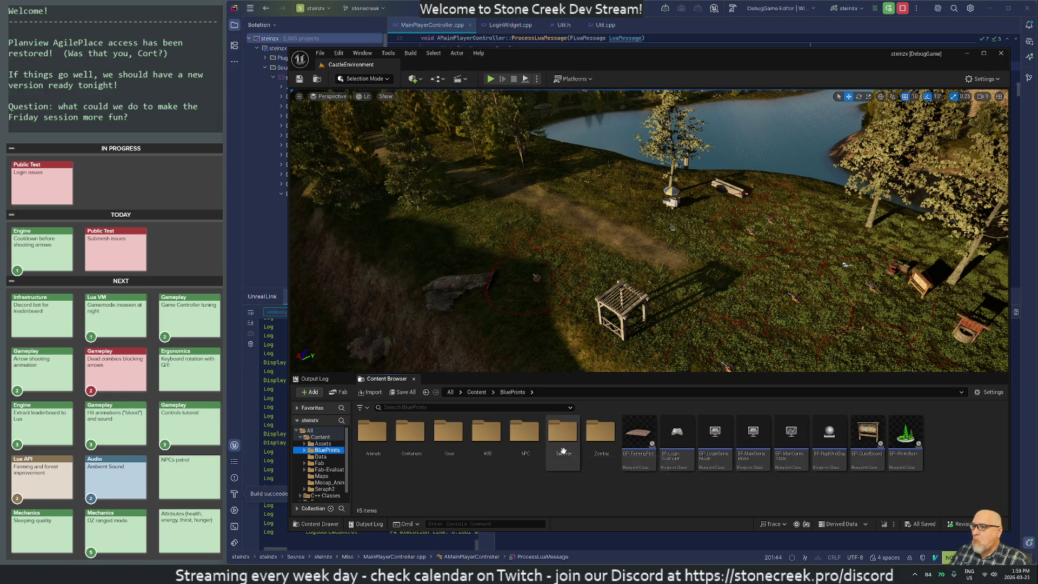
double_click(562, 432)
double_click(448, 435)
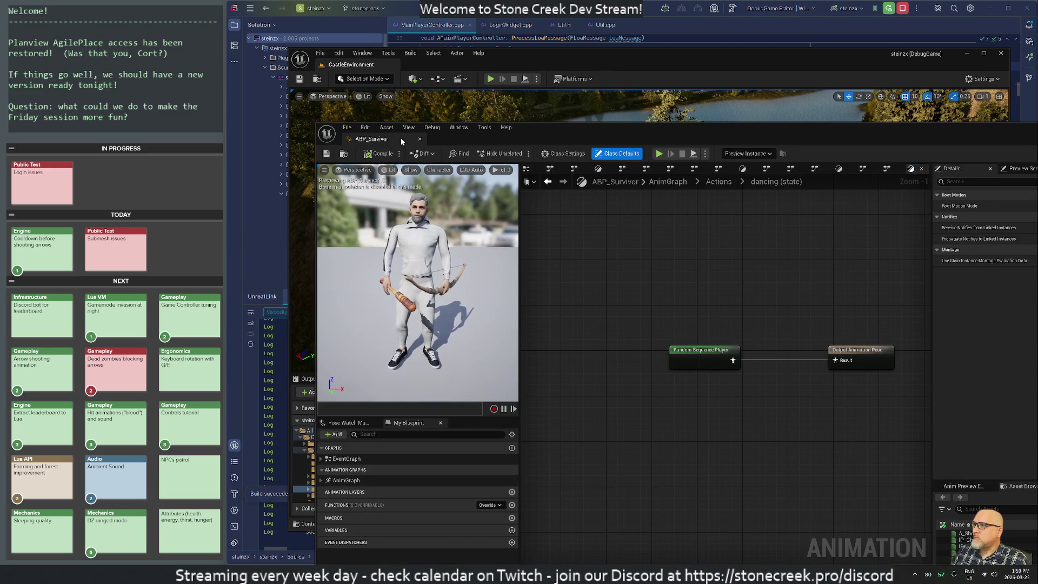
mouse_move(401, 138)
left_mouse_down()
mouse_move(427, 124)
mouse_move(437, 64)
left_mouse_up()
left_click_drag(507, 64, 1037, 63)
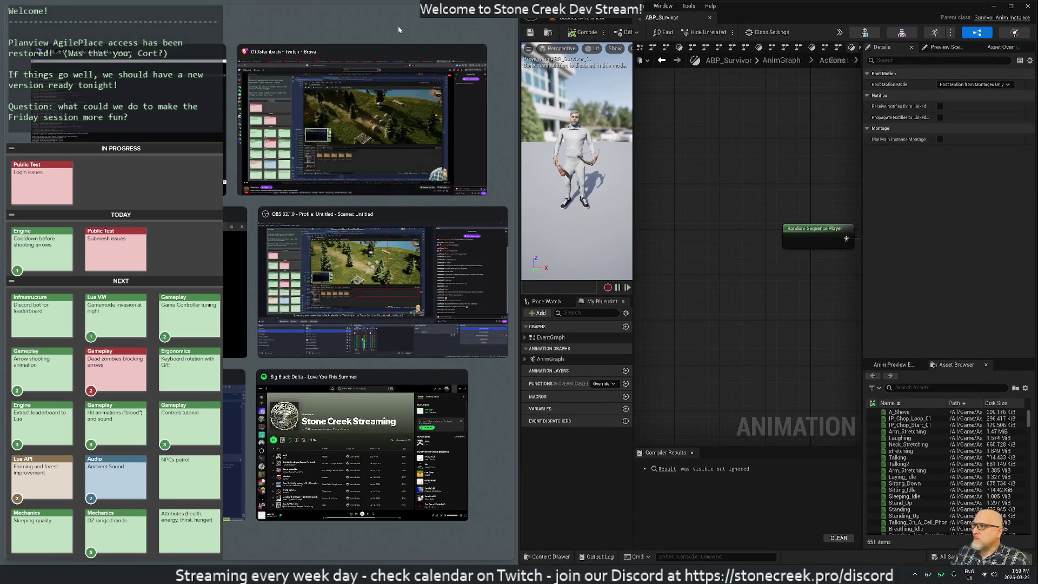
Fill the left half with Rider, widen Unreal across most of the screen, and return to AnimGraph.
left_click(235, 281)
left_click_drag(518, 156, 226, 155)
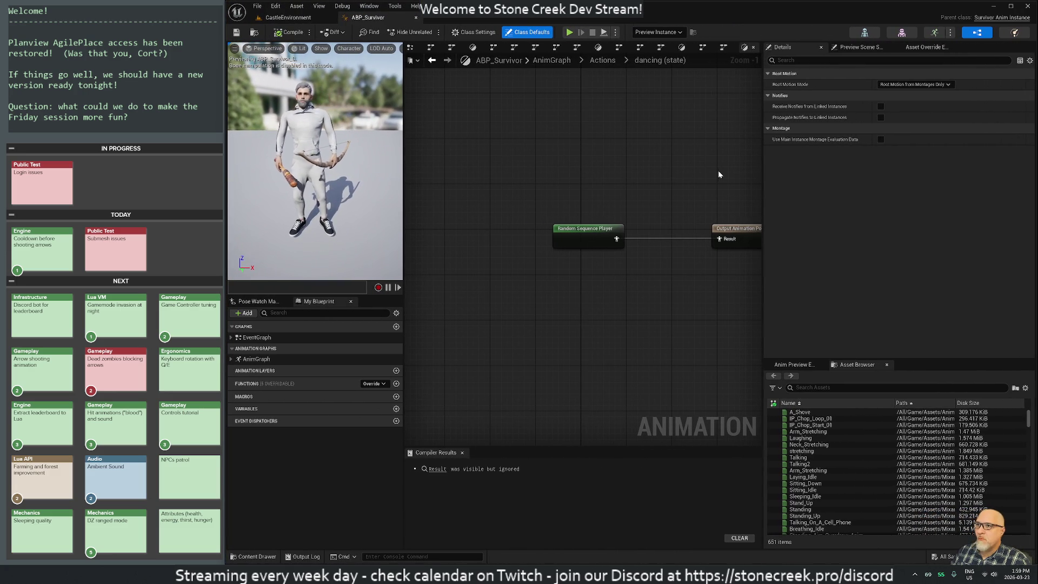
scroll(667, 174, "down", 2)
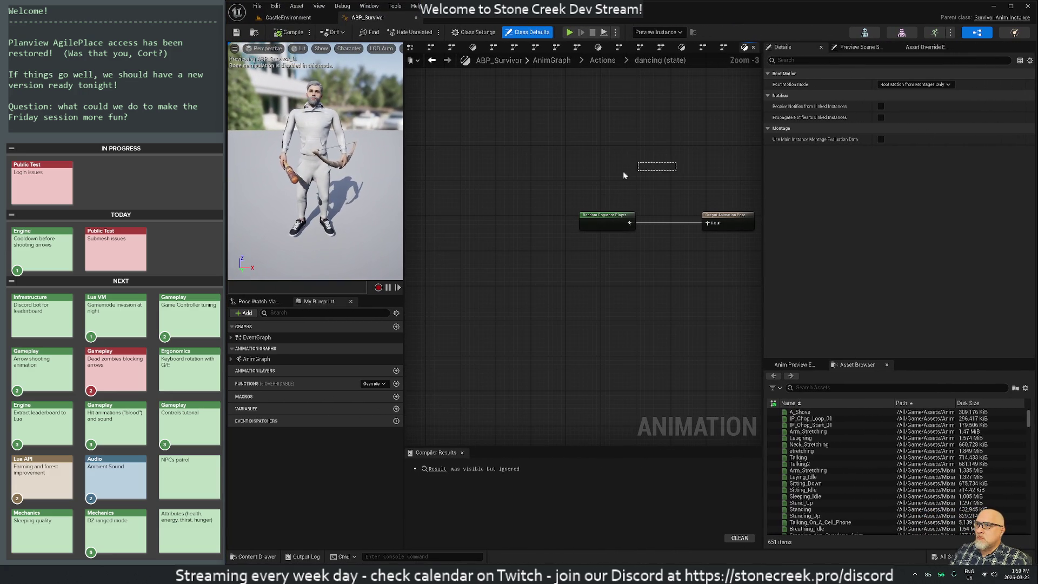
mouse_move(657, 165)
left_mouse_down()
mouse_move(553, 174)
mouse_move(573, 183)
left_mouse_up()
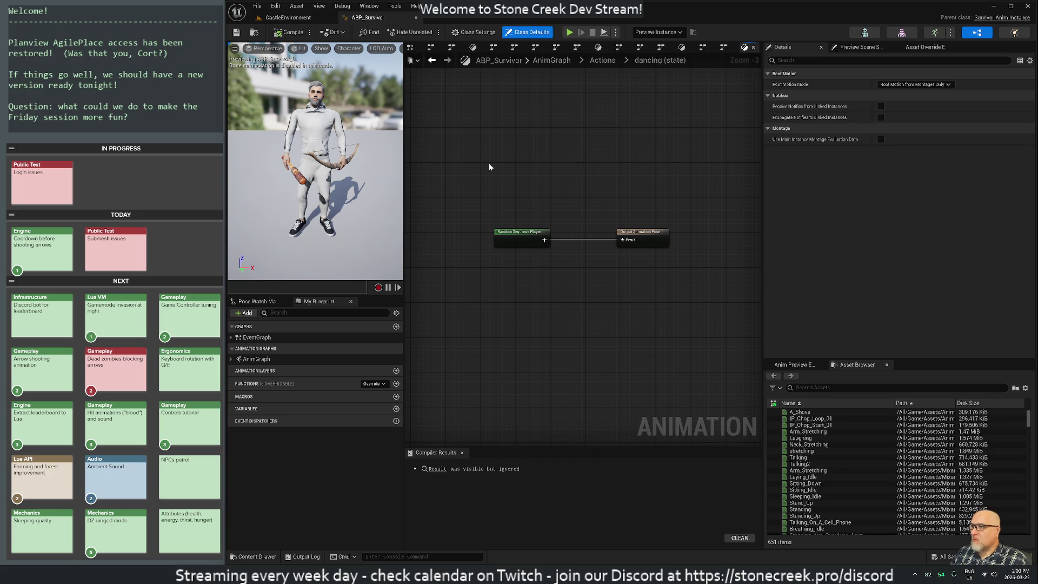
left_click(552, 60)
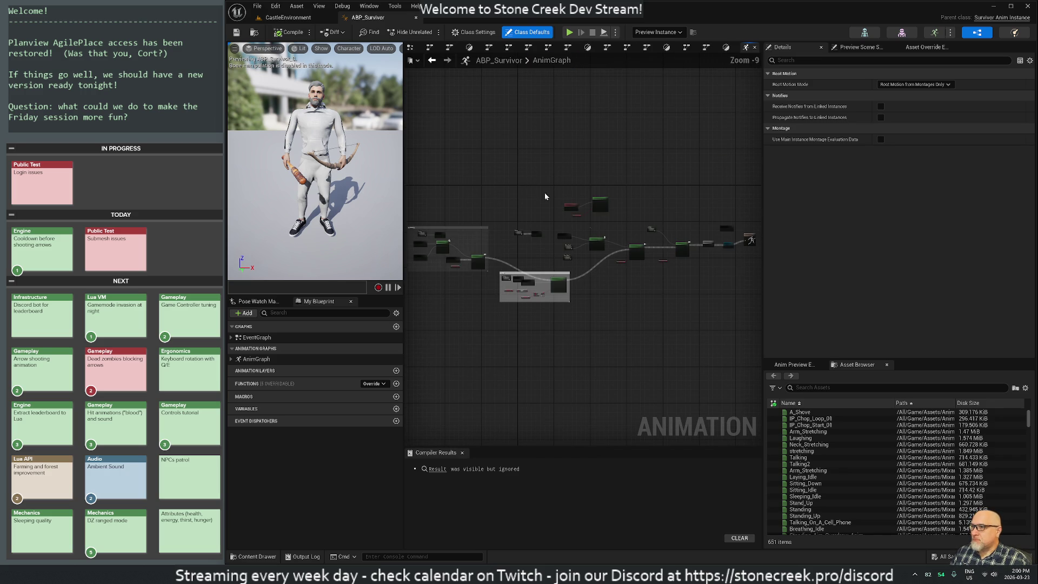
Inspect the states inside the Actions state machine, then go back to the AnimGraph.
scroll(727, 292, "up", 9)
scroll(657, 151, "down", 2)
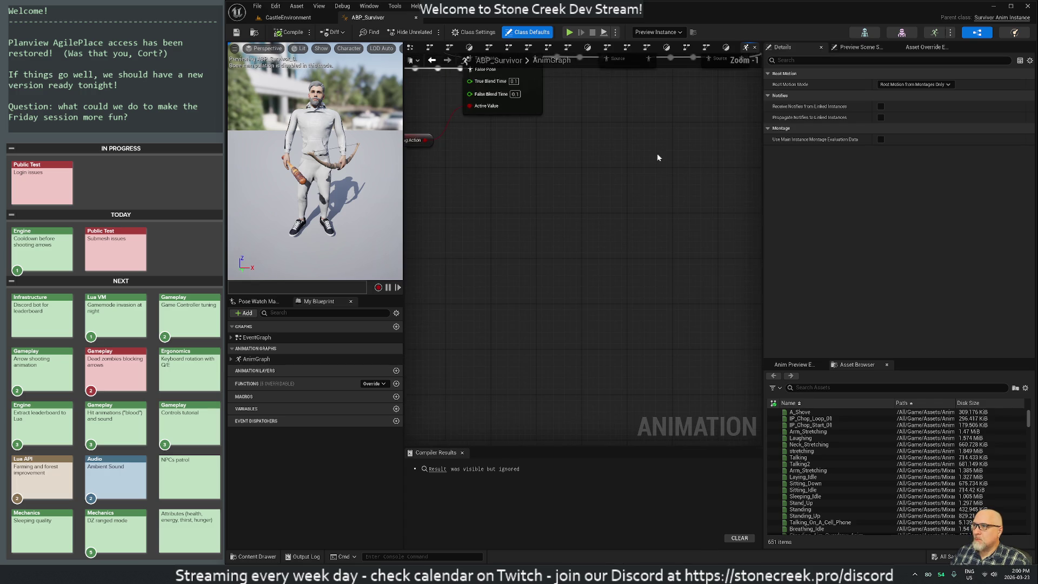
scroll(639, 215, "down", 1)
mouse_move(640, 215)
left_mouse_down()
mouse_move(549, 188)
mouse_move(666, 167)
mouse_move(605, 162)
mouse_move(551, 140)
left_mouse_up()
scroll(581, 221, "down", 5)
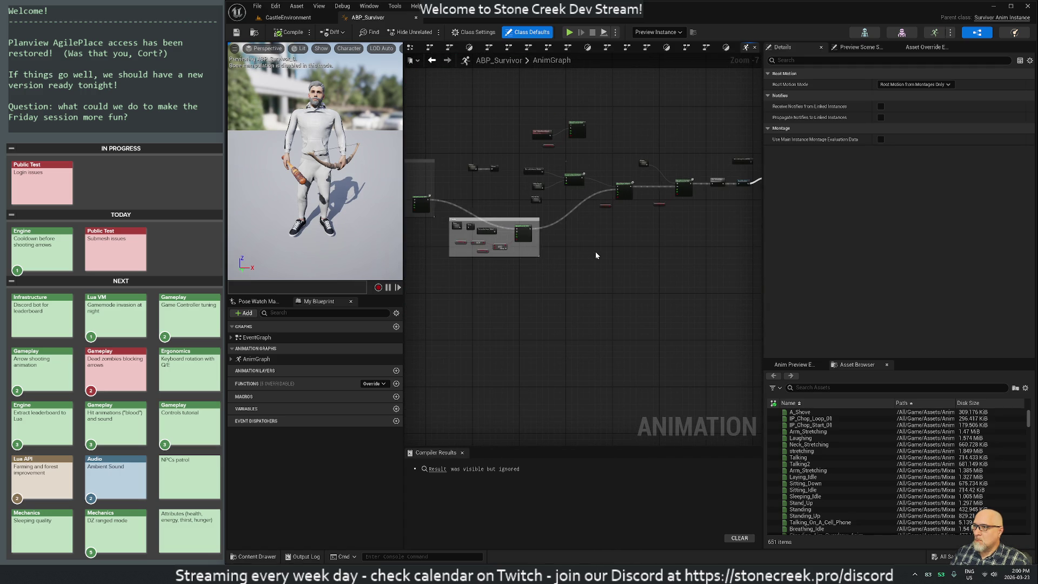
scroll(535, 254, "up", 5)
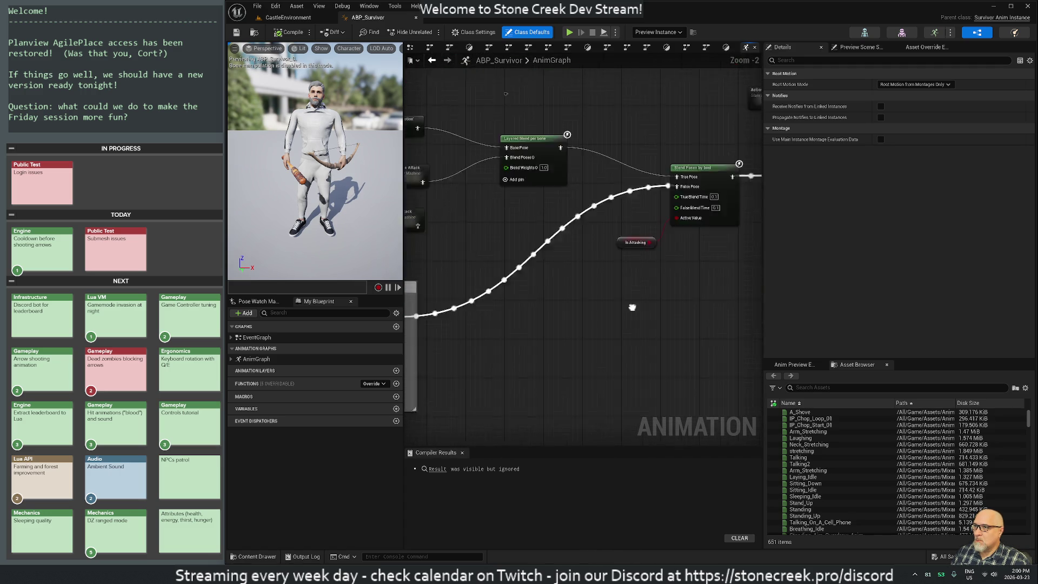
left_click_drag(660, 362, 426, 369)
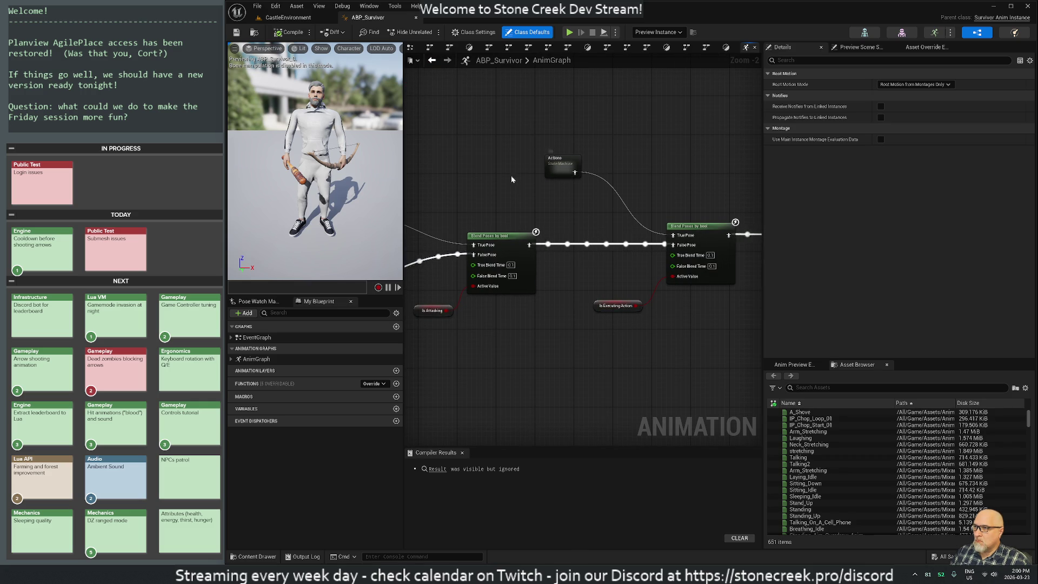
double_click(562, 167)
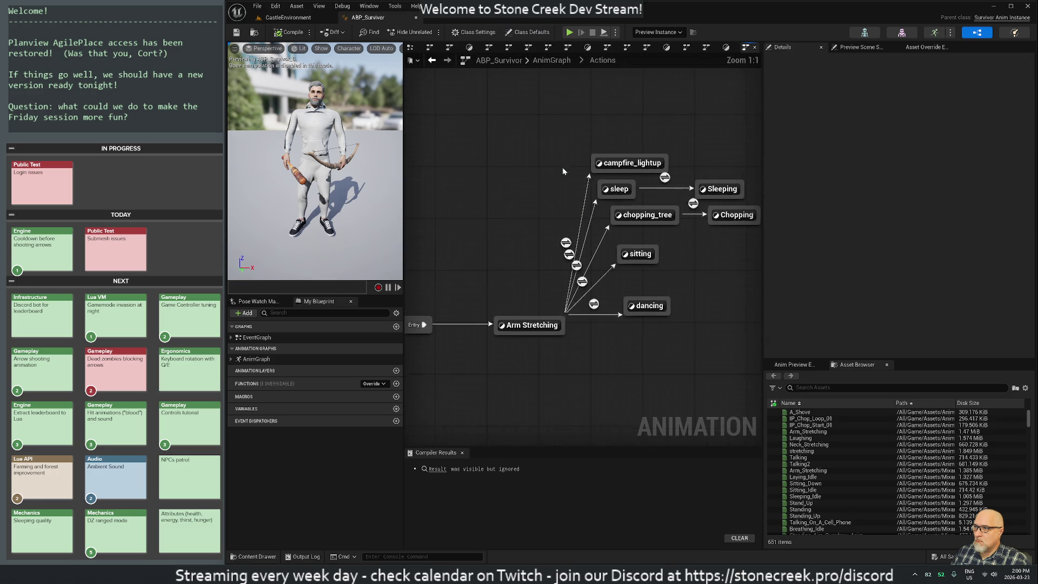
scroll(553, 223, "down", 1)
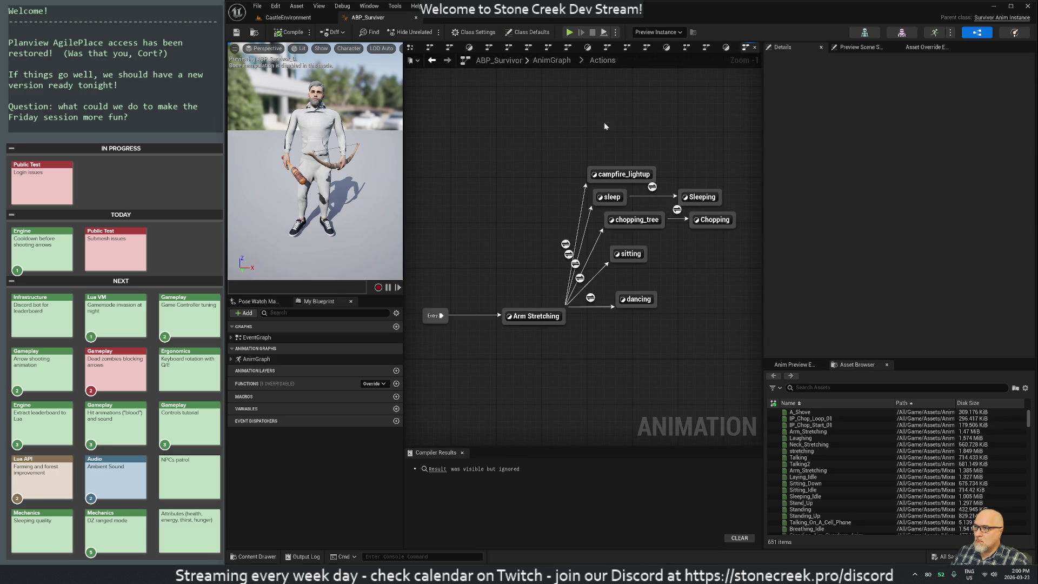
key("alt+Left")
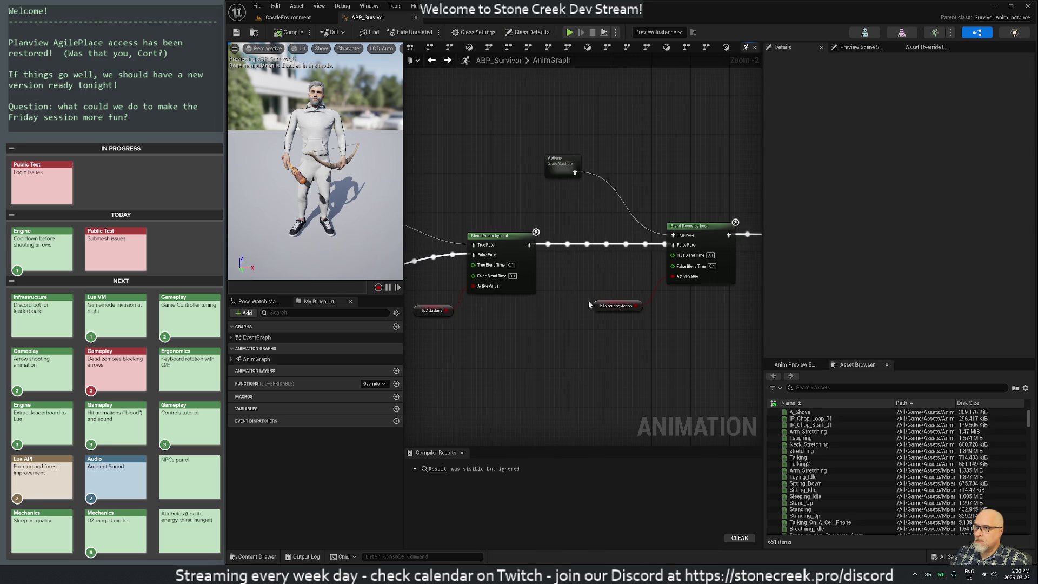
Move the Actions state-machine node down and right, next to Blend Poses by bool.
scroll(591, 332, "down", 1)
left_click_drag(557, 357, 629, 269)
scroll(628, 270, "down", 1)
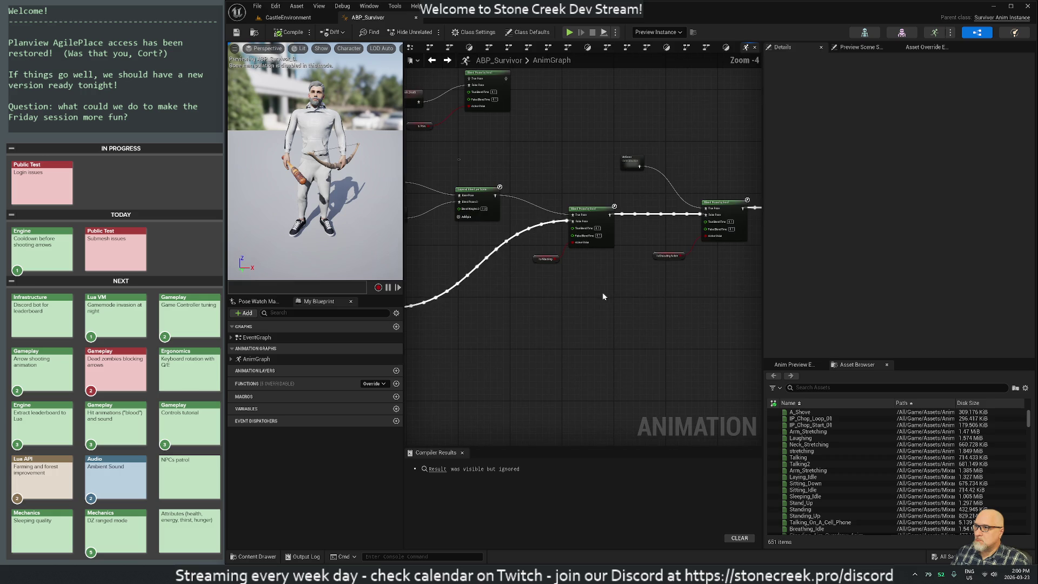
left_click_drag(632, 334, 555, 298)
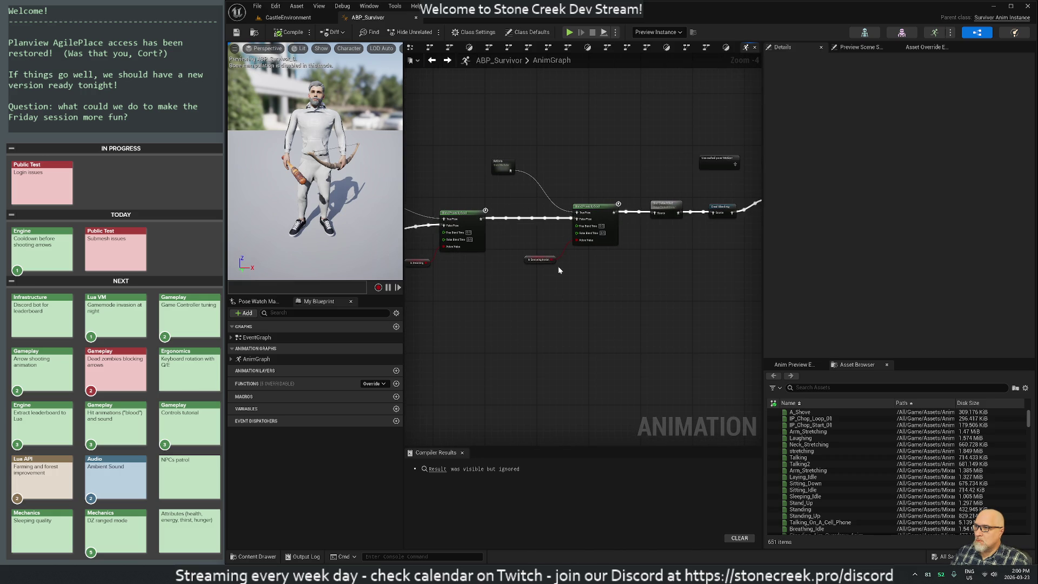
left_click_drag(501, 171, 523, 199)
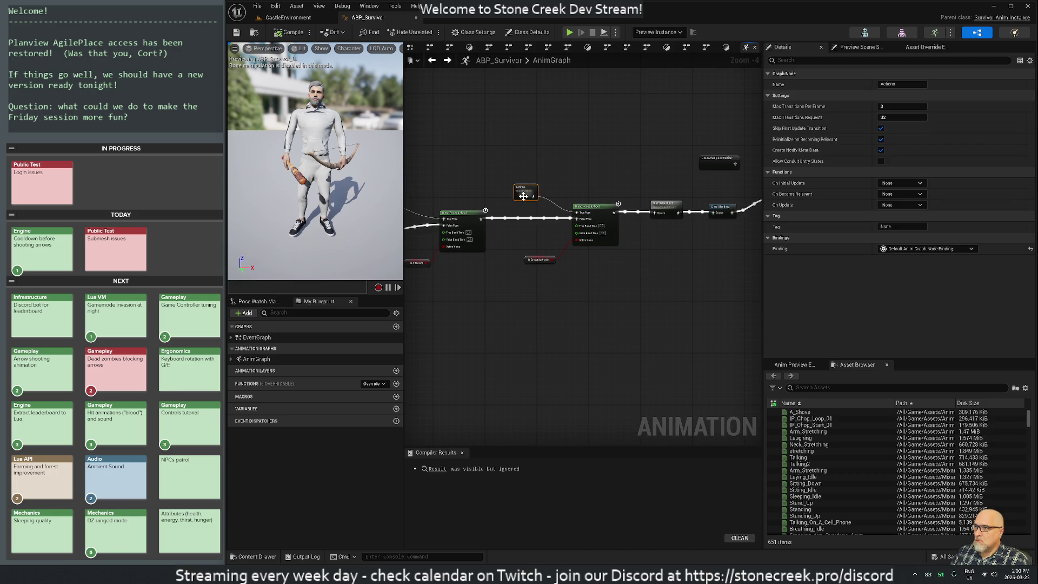
mouse_move(494, 163)
left_mouse_down()
mouse_move(617, 313)
mouse_move(631, 306)
left_mouse_up()
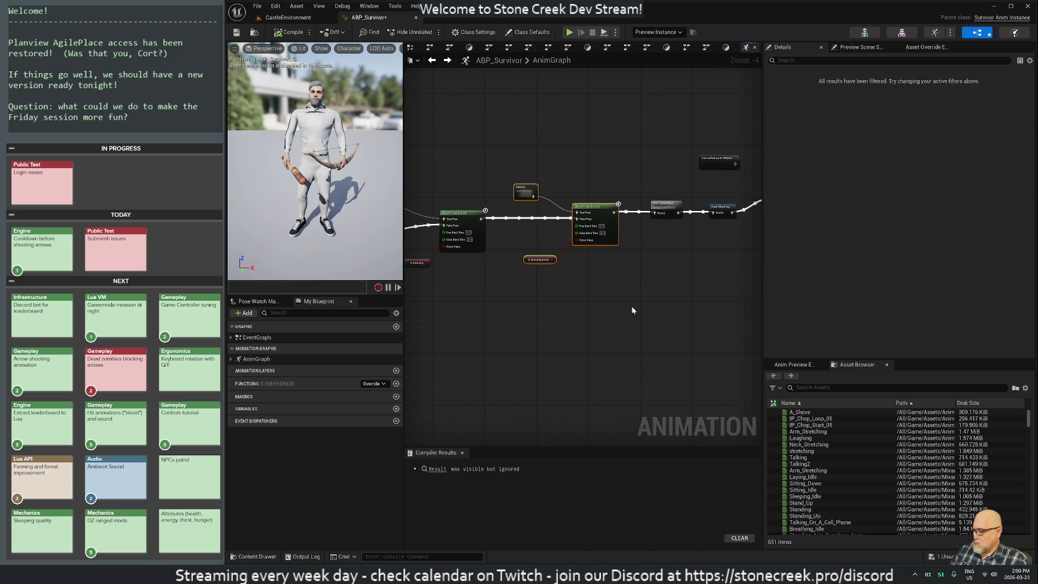
type("cAction")
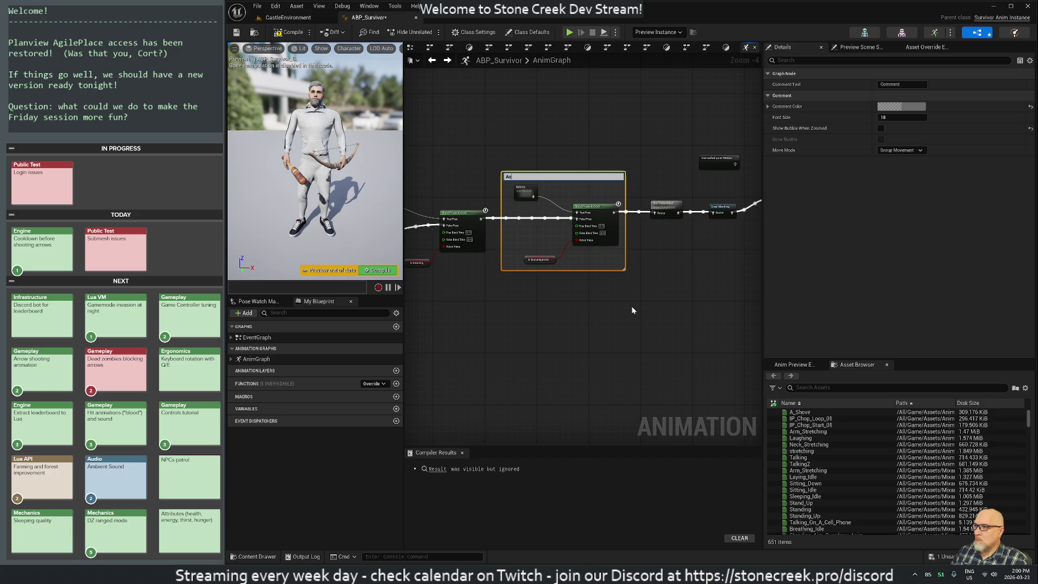
key("Return")
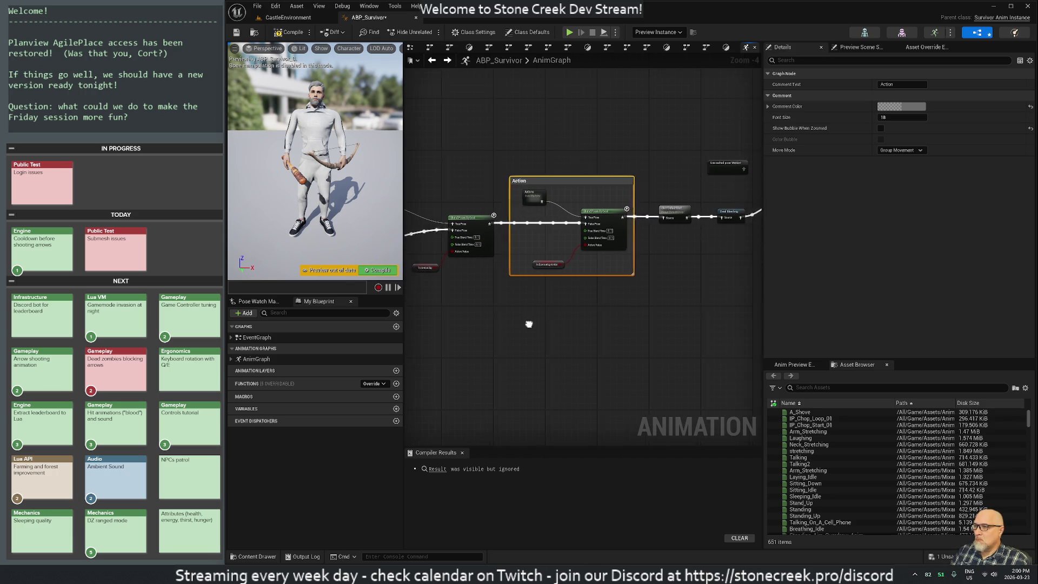
left_click_drag(523, 320, 705, 321)
mouse_move(432, 320)
left_mouse_down()
mouse_move(586, 308)
mouse_move(665, 284)
left_mouse_up()
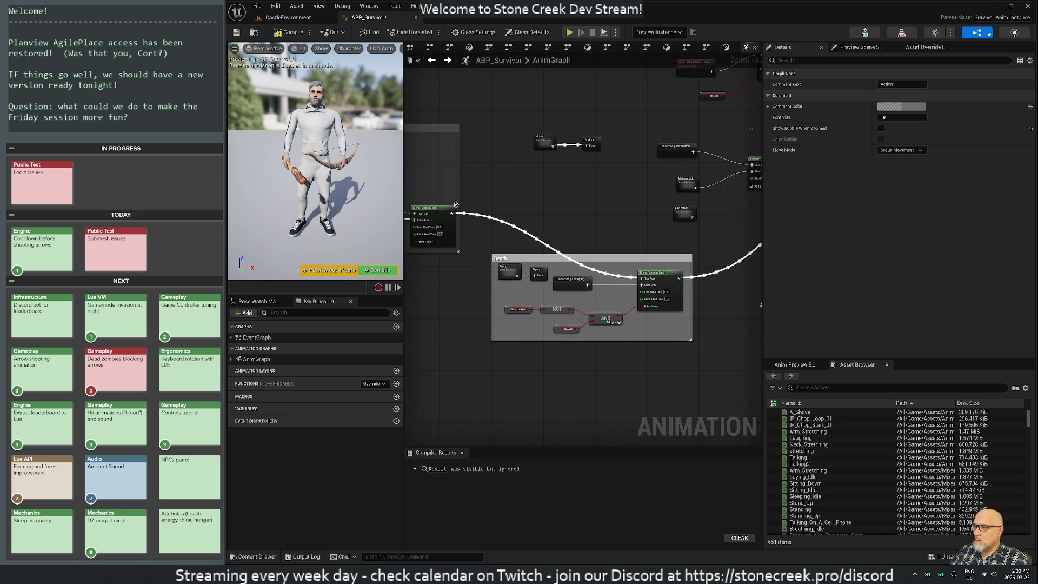
left_click_drag(708, 324, 682, 286)
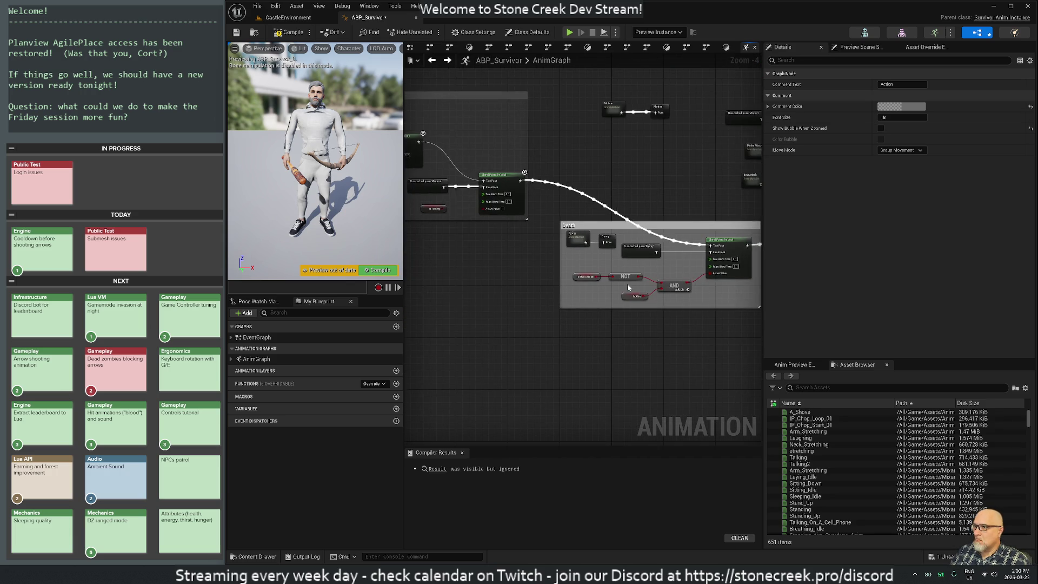
scroll(608, 327, "down", 1)
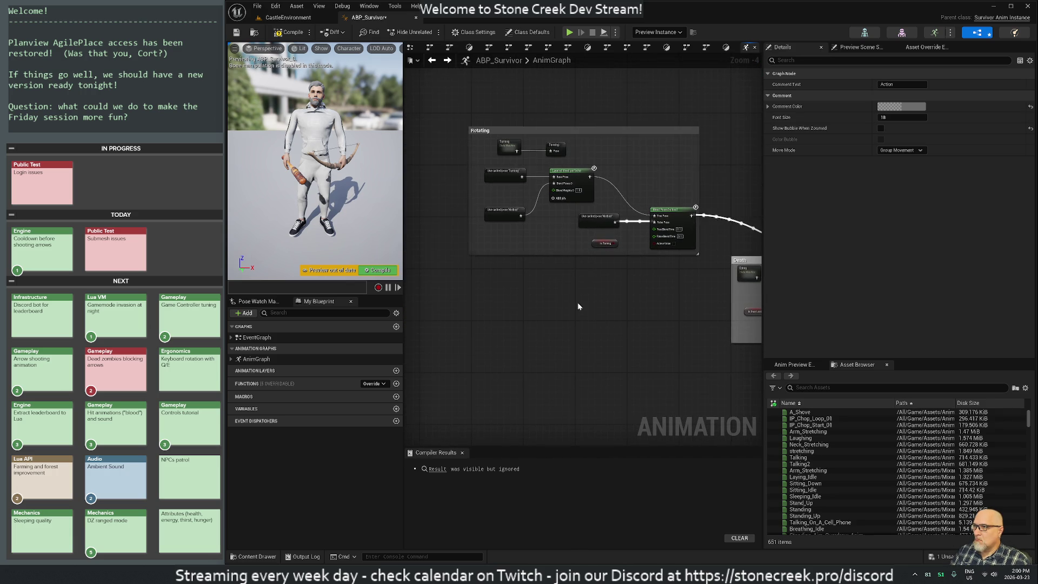
scroll(608, 327, "down", 1)
scroll(607, 325, "up", 1)
mouse_move(605, 323)
left_mouse_down()
mouse_move(536, 314)
mouse_move(406, 332)
left_mouse_up()
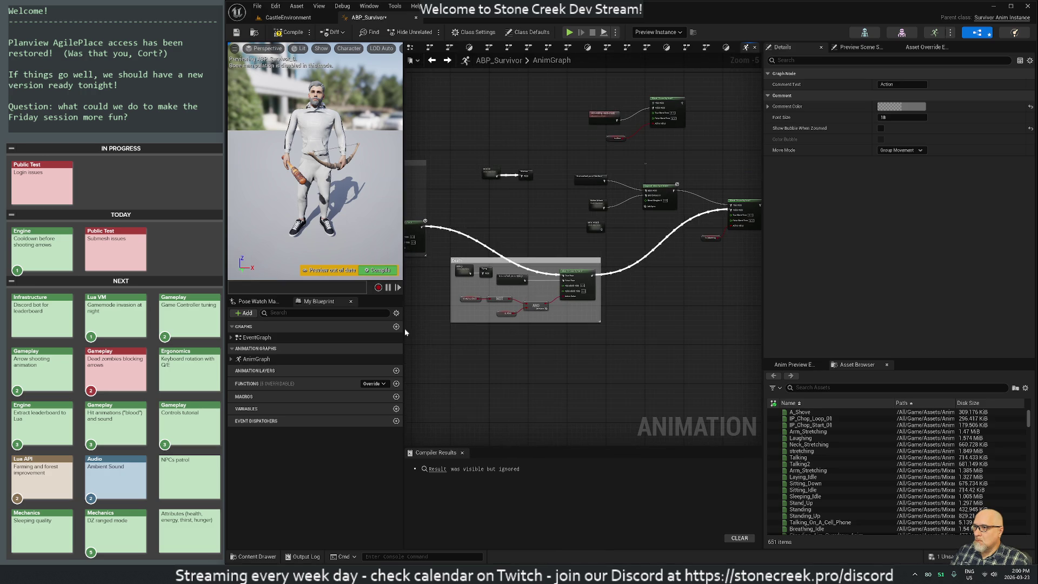
scroll(562, 301, "up", 3)
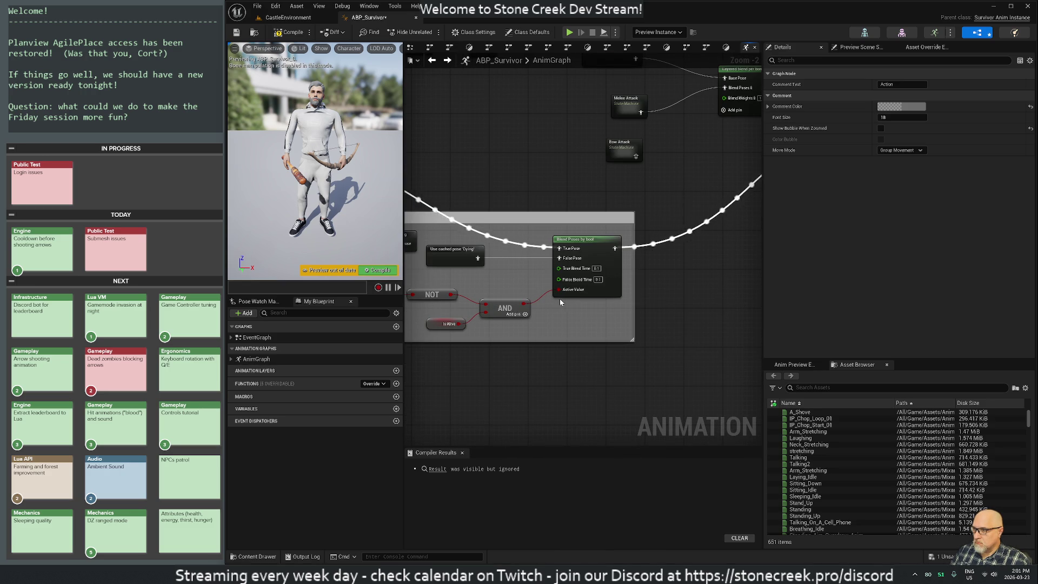
mouse_move(443, 380)
left_mouse_down()
mouse_move(573, 379)
mouse_move(494, 377)
mouse_move(417, 447)
mouse_move(406, 430)
left_mouse_up()
mouse_move(729, 324)
left_mouse_down()
mouse_move(678, 325)
mouse_move(625, 361)
left_mouse_up()
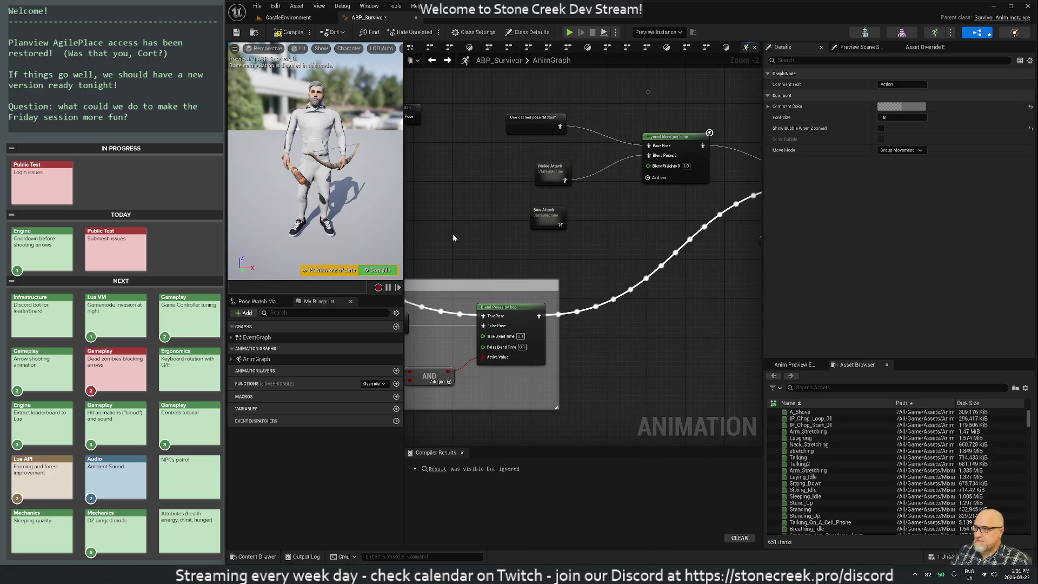
Survey the Rotating and Death groups, then move the Death comment group further right.
left_click_drag(745, 178, 718, 285)
left_click_drag(527, 238, 735, 239)
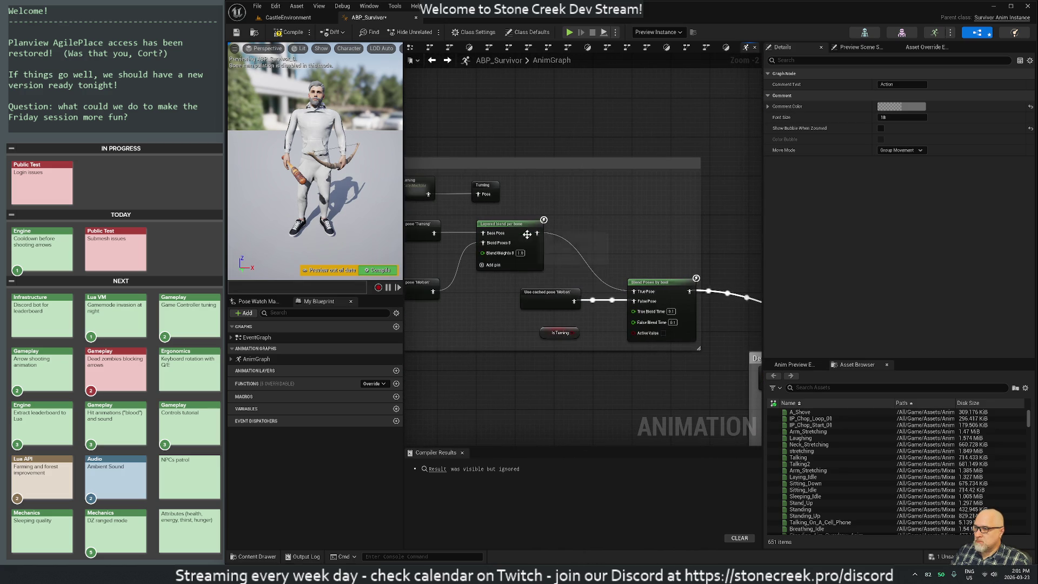
mouse_move(464, 403)
left_mouse_down()
mouse_move(516, 395)
mouse_move(544, 408)
left_mouse_up()
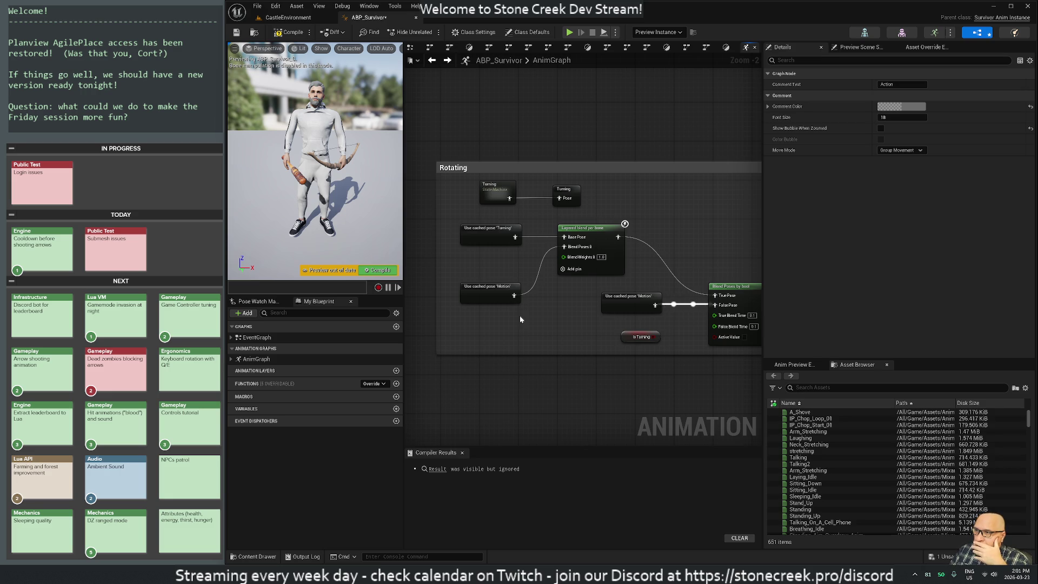
mouse_move(604, 396)
left_mouse_down()
mouse_move(534, 378)
mouse_move(598, 384)
left_mouse_up()
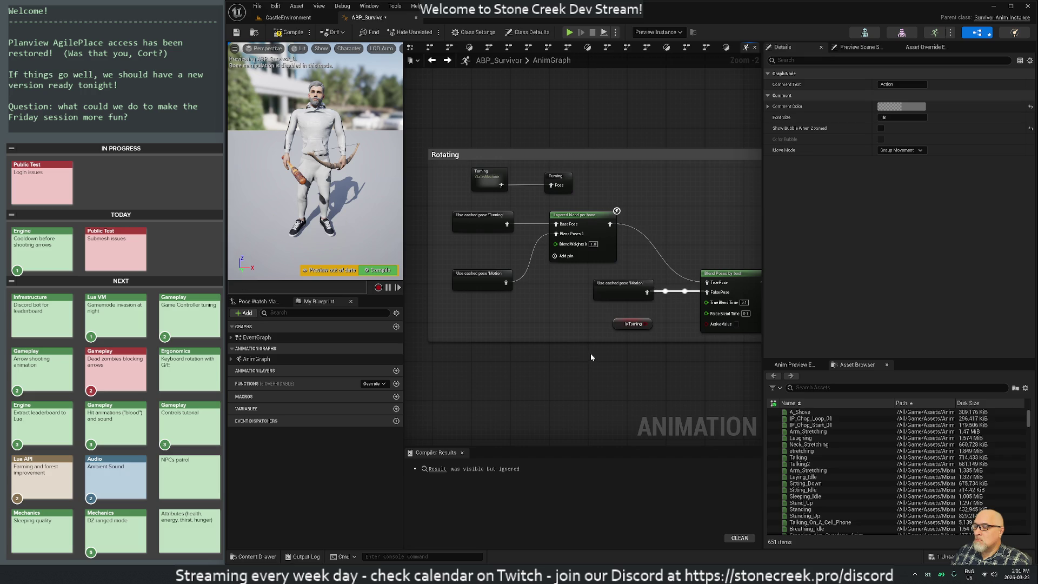
scroll(573, 366, "down", 2)
mouse_move(566, 368)
left_mouse_down()
mouse_move(521, 355)
mouse_move(447, 287)
mouse_move(327, 264)
mouse_move(475, 292)
mouse_move(513, 316)
left_mouse_up()
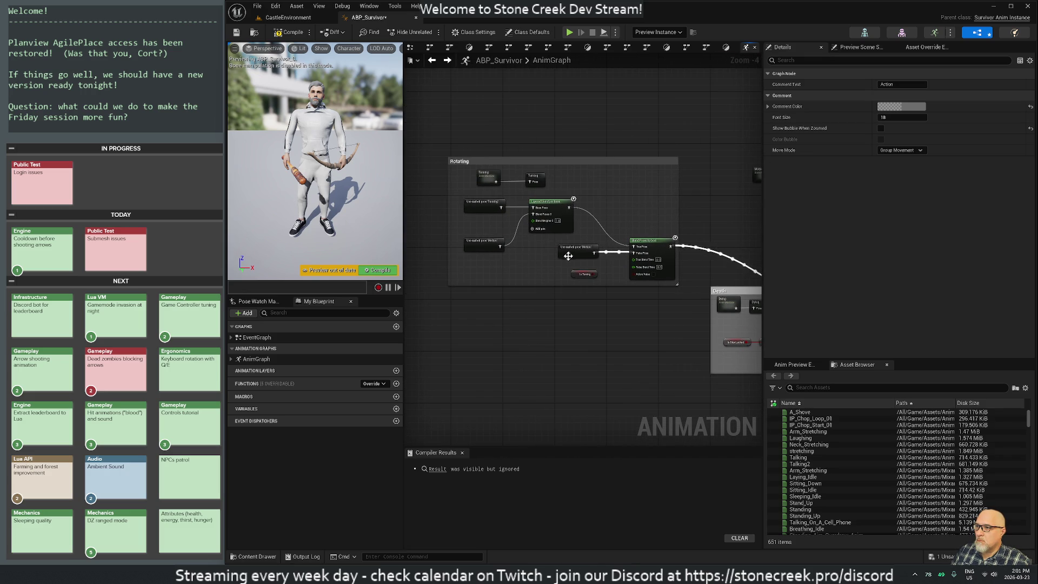
mouse_move(570, 255)
left_mouse_down()
mouse_move(550, 257)
mouse_move(583, 283)
mouse_move(647, 272)
mouse_move(589, 327)
mouse_move(559, 398)
mouse_move(583, 401)
left_mouse_up()
left_click(651, 275)
left_click_drag(595, 362, 482, 250)
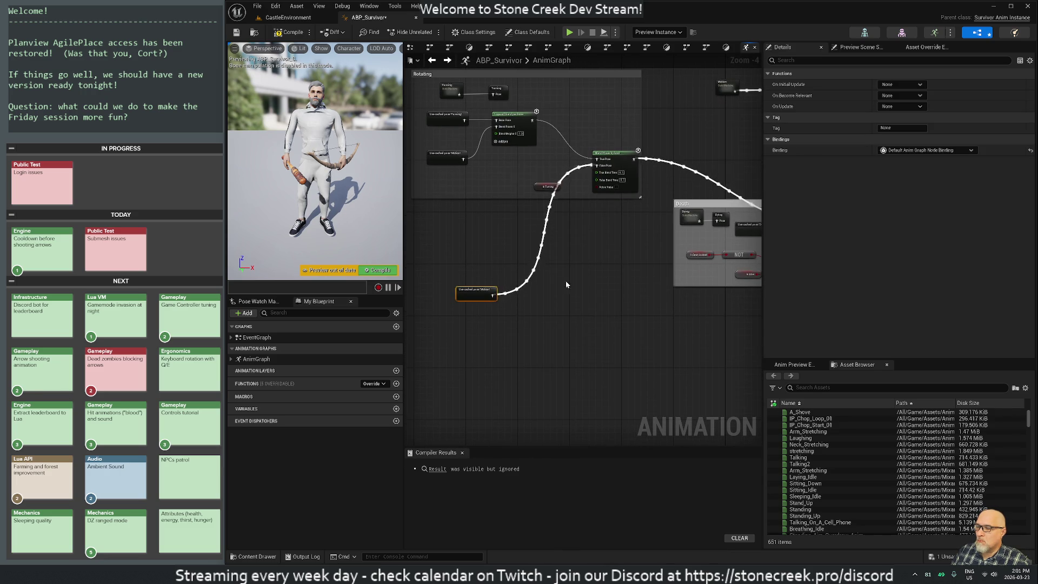
scroll(583, 294, "down", 1)
left_click_drag(583, 296, 555, 324)
left_click(603, 244)
left_click_drag(620, 235, 720, 238)
Move the Action comment group together with its output nodes to the right.
left_click_drag(705, 347, 675, 326)
scroll(673, 309, "up", 3)
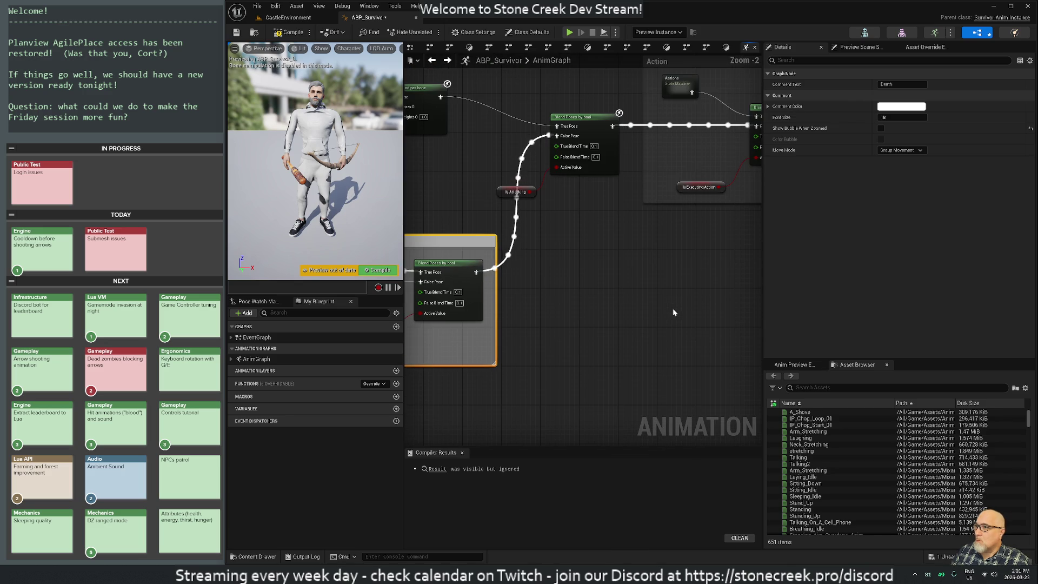
scroll(673, 312, "down", 3)
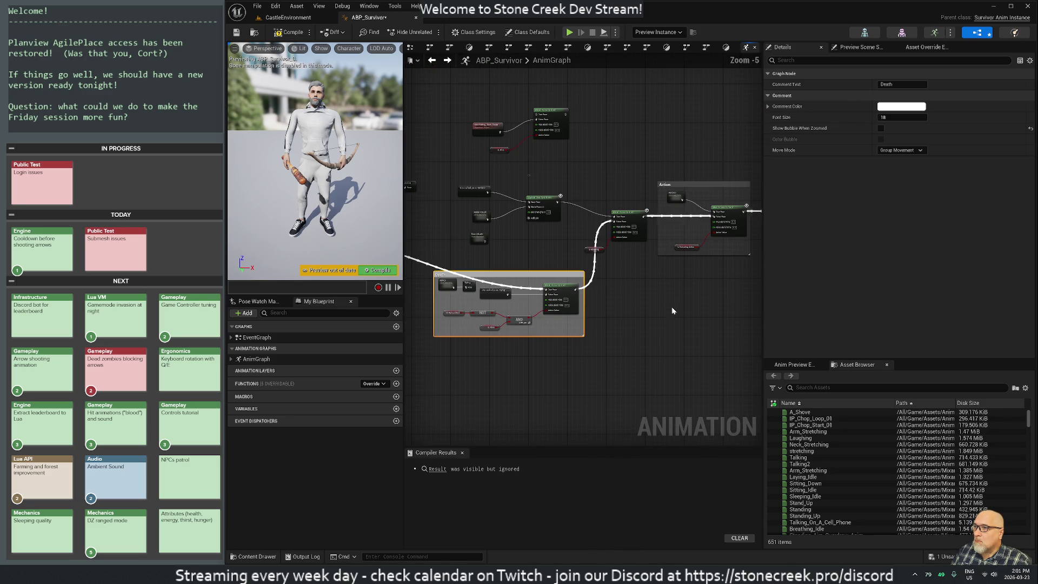
left_click_drag(666, 298, 468, 307)
scroll(481, 309, "down", 1)
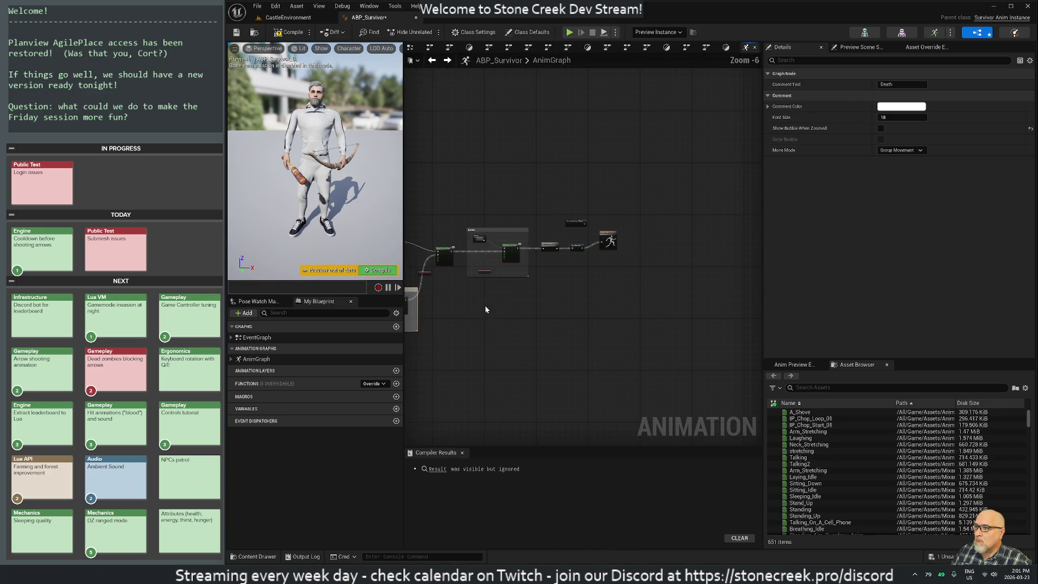
mouse_move(481, 198)
left_mouse_down()
mouse_move(612, 326)
mouse_move(518, 259)
left_mouse_up()
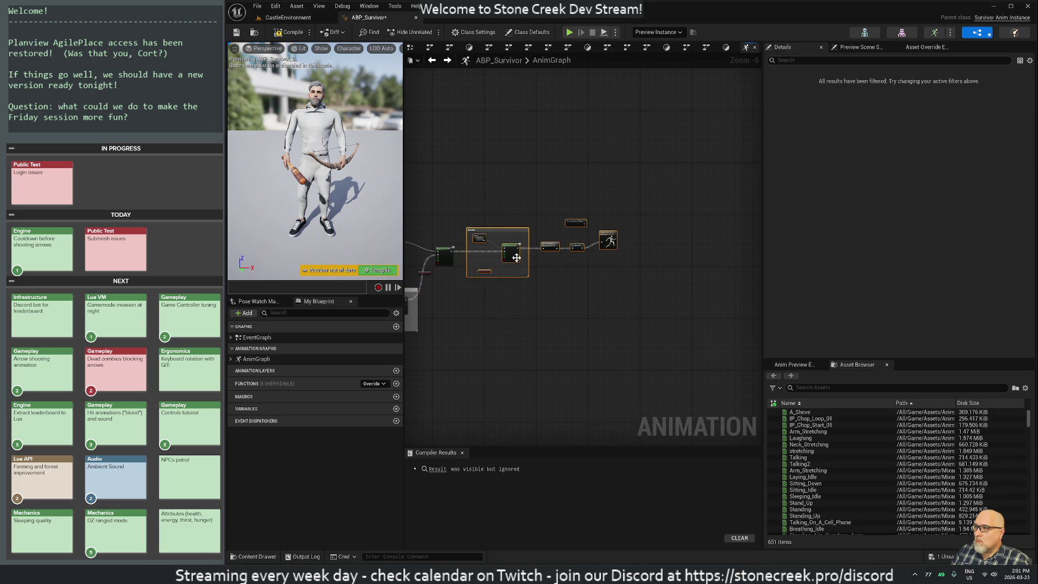
left_click_drag(478, 193, 624, 336)
left_click_drag(506, 231, 620, 234)
left_click(537, 200)
Shift the blend node further right and place Is Attacking beside it.
left_click_drag(536, 200, 640, 209)
left_click_drag(599, 248, 690, 248)
scroll(694, 270, "up", 2)
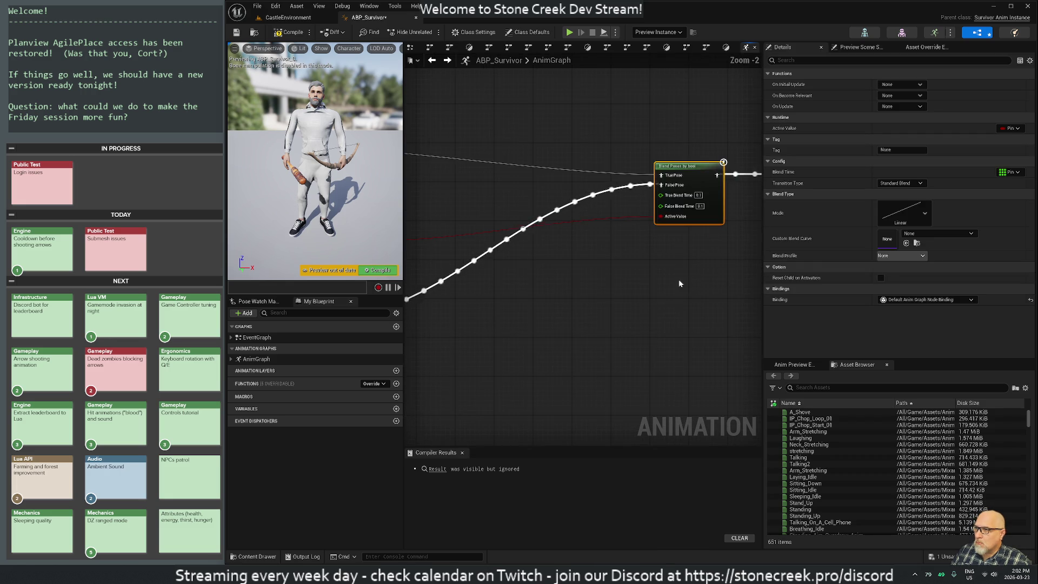
mouse_move(458, 258)
left_mouse_down()
mouse_move(627, 268)
mouse_move(670, 256)
left_mouse_up()
left_click(594, 255)
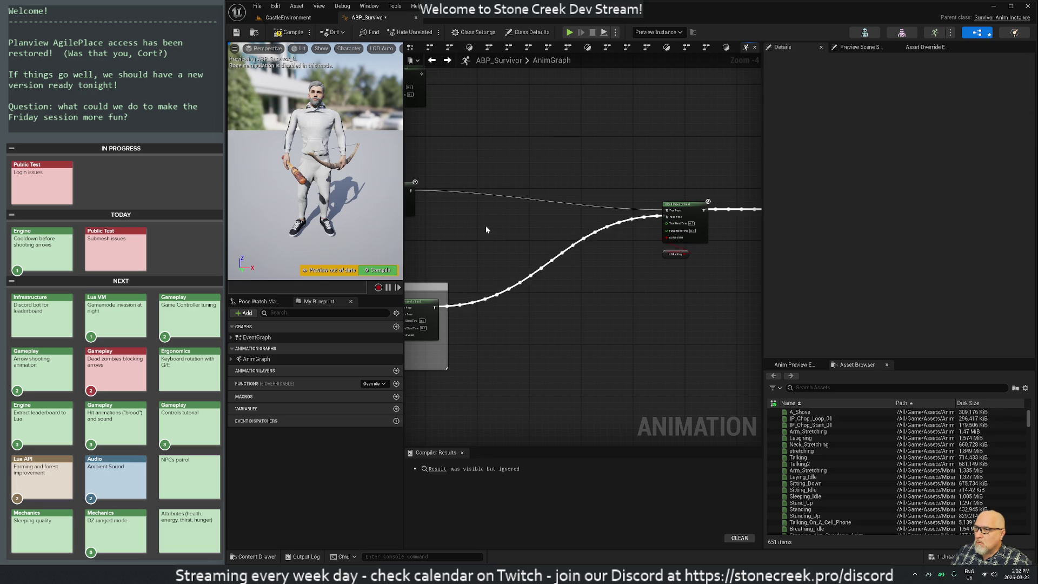
Pack the melee and bow attack nodes and layered blend next to Blend Poses by bool.
left_click_drag(425, 180, 569, 267)
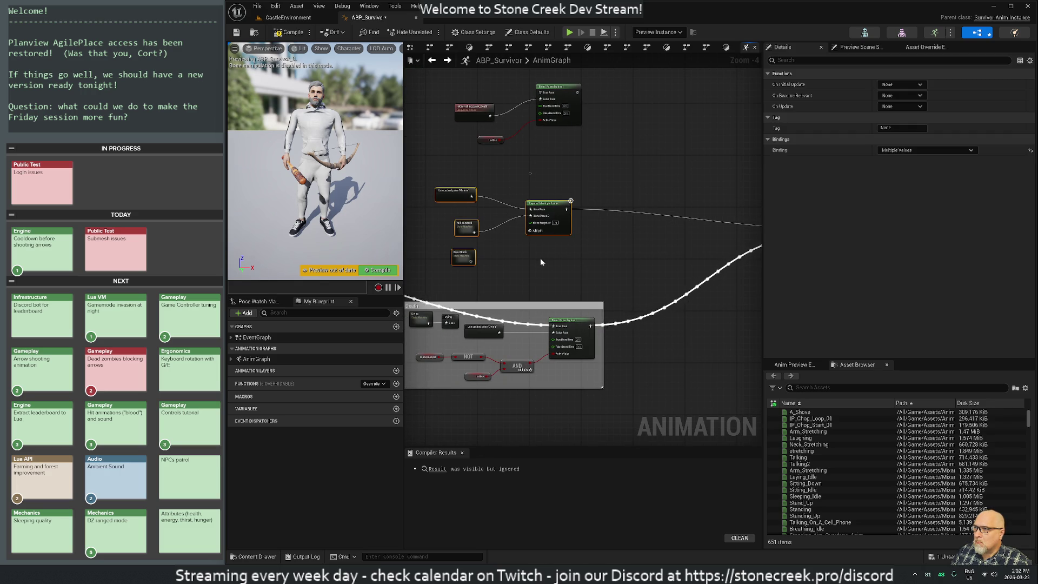
mouse_move(420, 183)
left_mouse_down()
mouse_move(572, 282)
mouse_move(548, 274)
left_mouse_up()
left_click_drag(564, 221, 713, 222)
left_click_drag(738, 323, 548, 333)
mouse_move(519, 226)
left_mouse_down()
mouse_move(584, 242)
mouse_move(582, 197)
mouse_move(589, 202)
left_mouse_up()
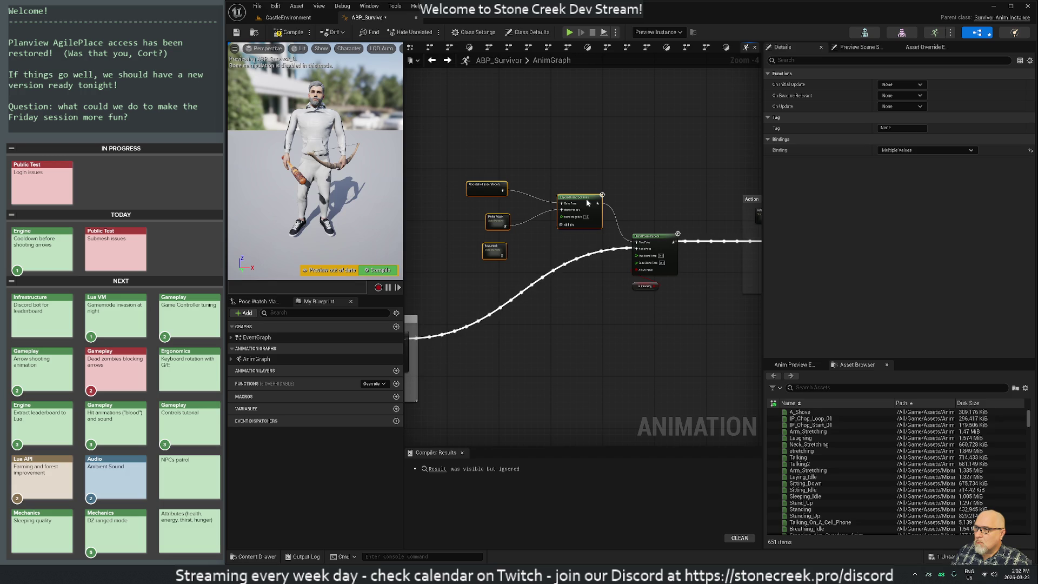
mouse_move(452, 159)
left_mouse_down()
mouse_move(711, 324)
mouse_move(699, 322)
left_mouse_up()
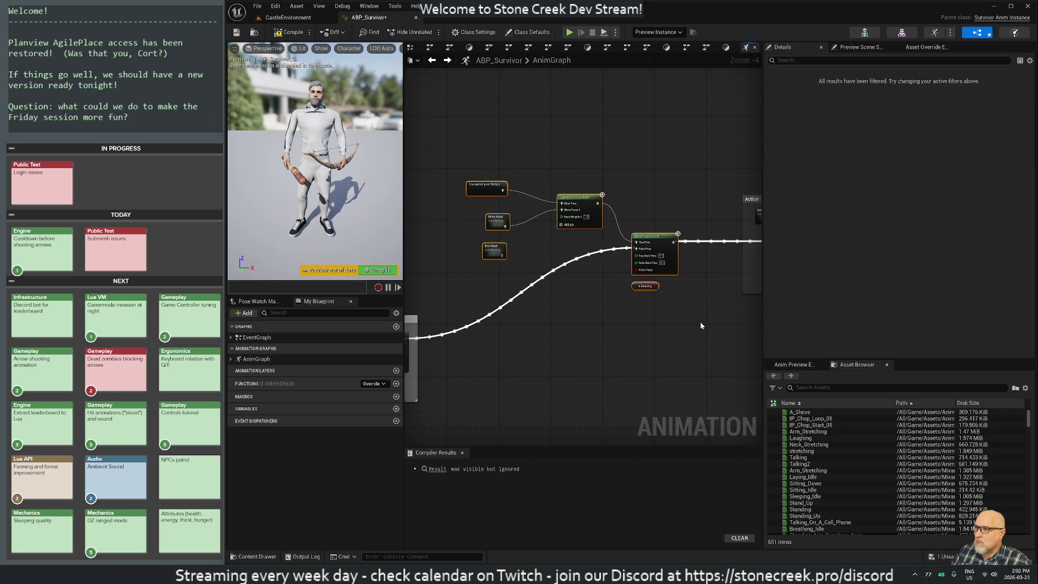
Wrap the selected attack nodes in a comment titled 'Attacking' and deselect it.
type("cAtt")
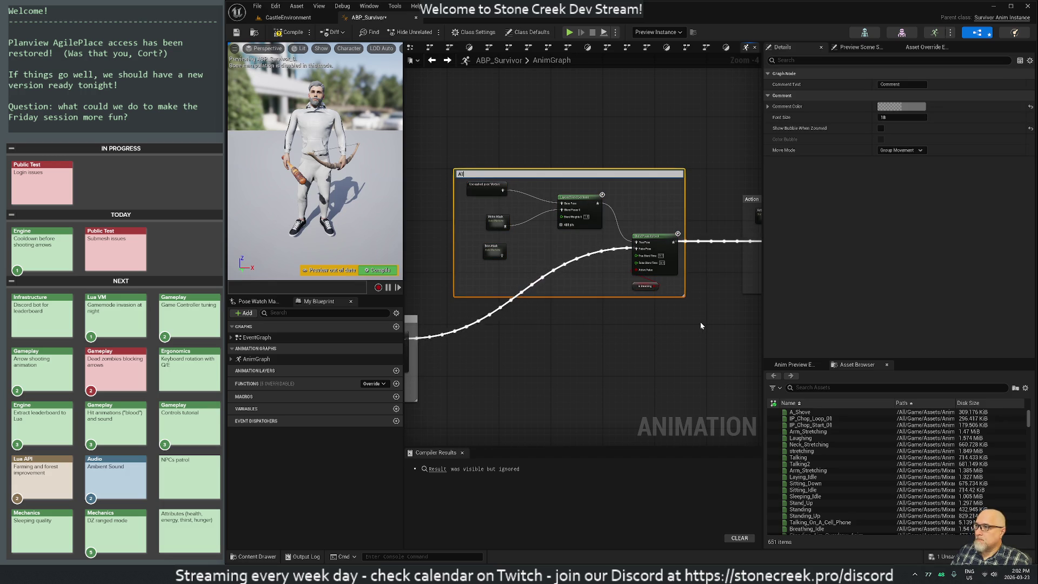
type("acking")
key("Return")
mouse_move(639, 336)
left_mouse_down()
mouse_move(503, 341)
mouse_move(746, 309)
left_mouse_up()
scroll(576, 364, "down", 1)
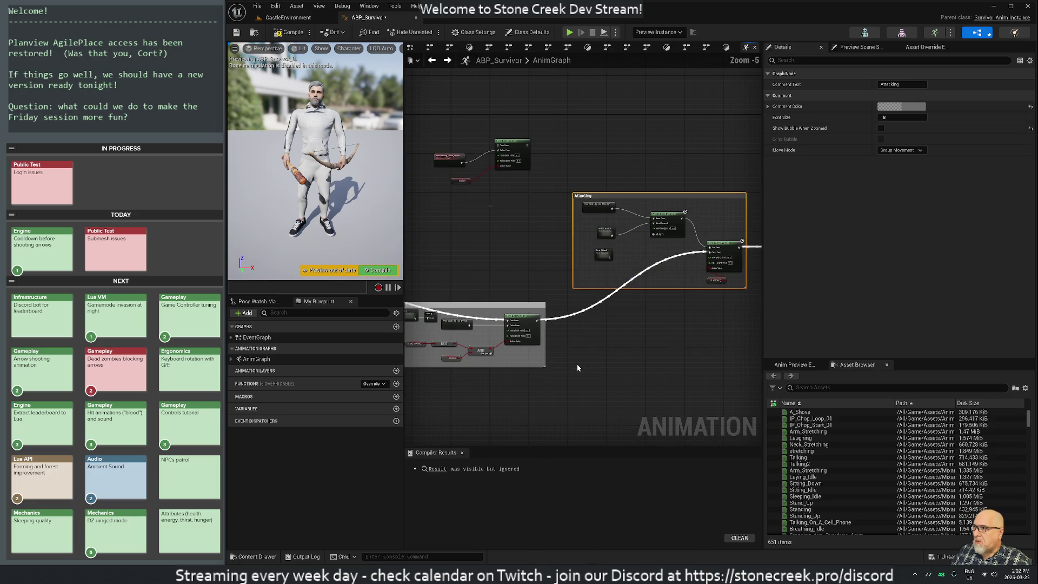
scroll(568, 359, "up", 1)
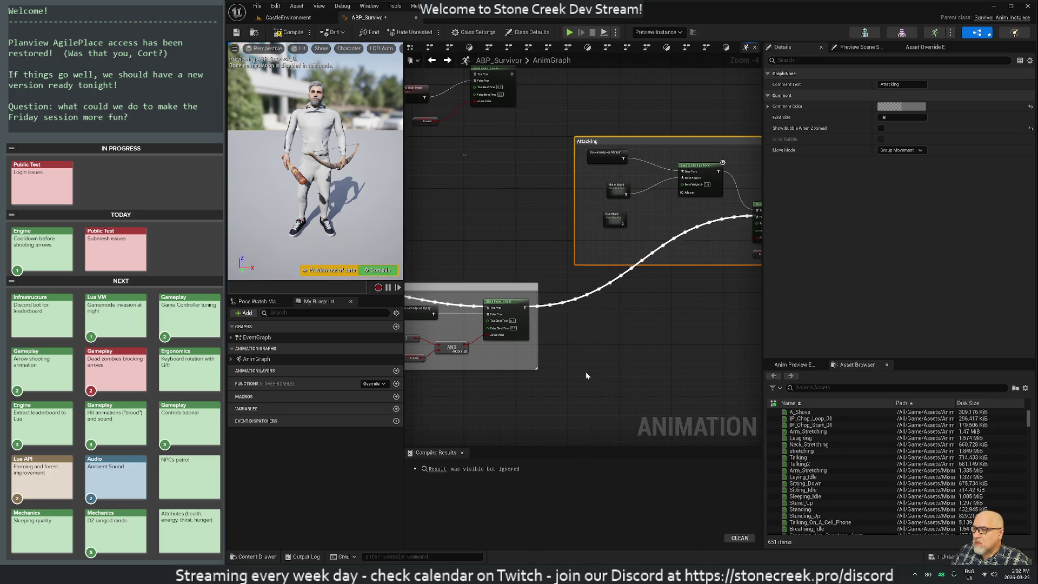
left_click_drag(588, 347, 756, 337)
scroll(588, 347, "down", 1)
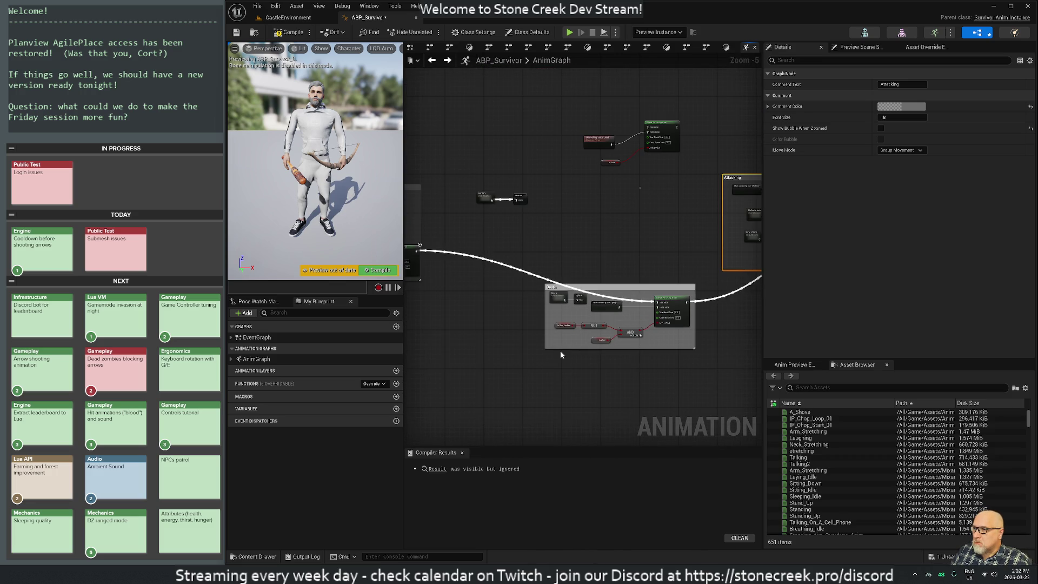
scroll(561, 355, "up", 1)
mouse_move(639, 373)
left_mouse_down()
mouse_move(582, 376)
mouse_move(424, 342)
mouse_move(519, 390)
left_mouse_up()
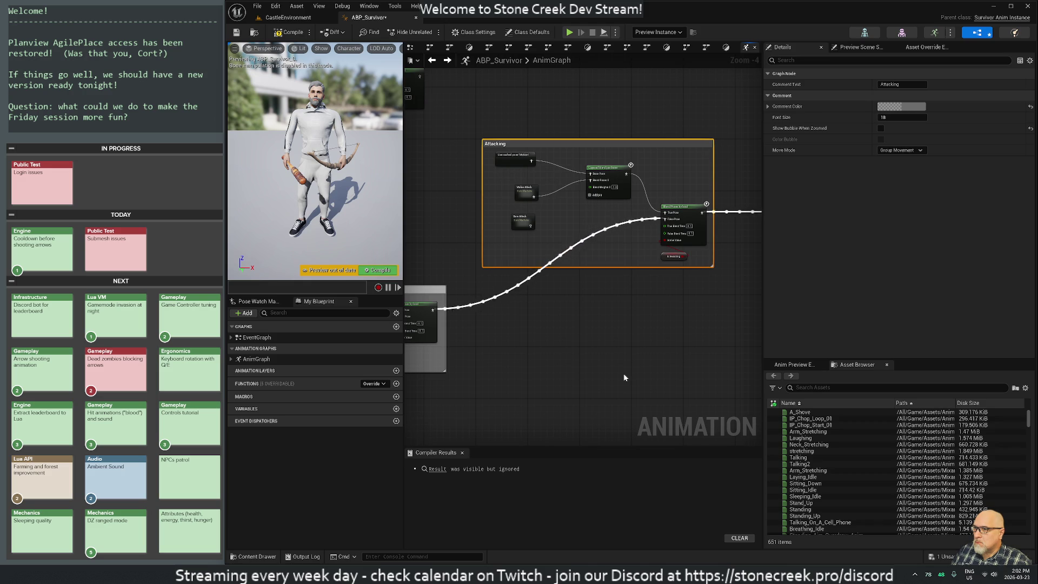
scroll(623, 377, "down", 1)
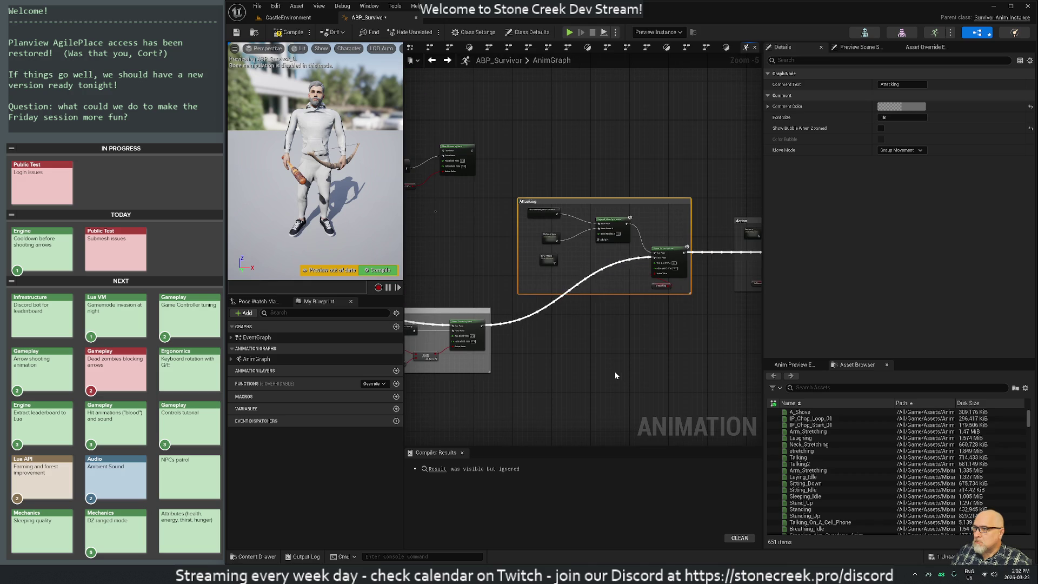
left_click(627, 351)
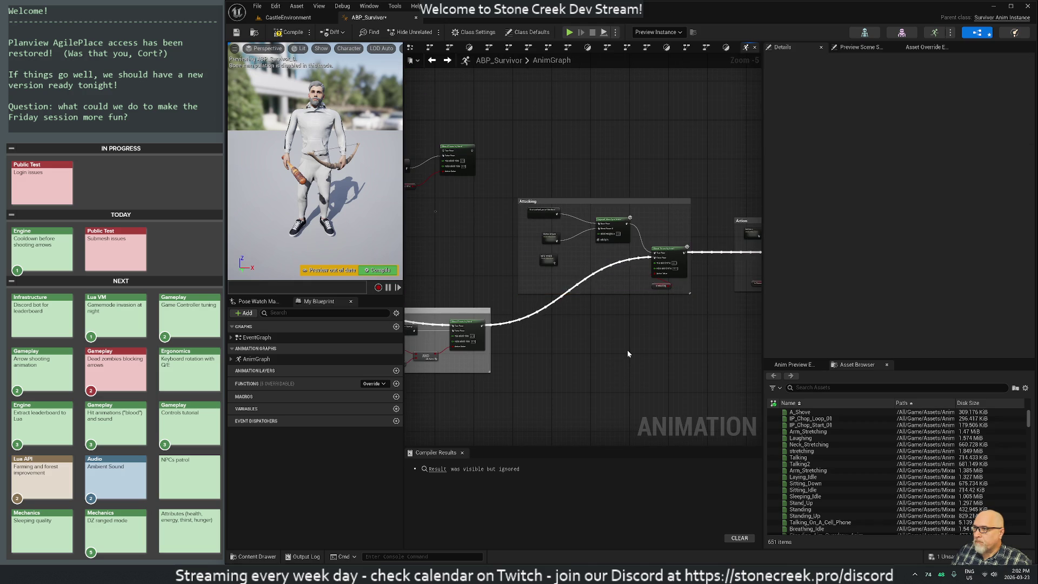
Bring the Death and Attacking groups into view and inspect where the blend node's output connects.
mouse_move(640, 356)
left_mouse_down()
mouse_move(530, 342)
mouse_move(577, 323)
mouse_move(707, 303)
mouse_move(720, 312)
left_mouse_up()
scroll(576, 324, "up", 2)
scroll(559, 333, "down", 2)
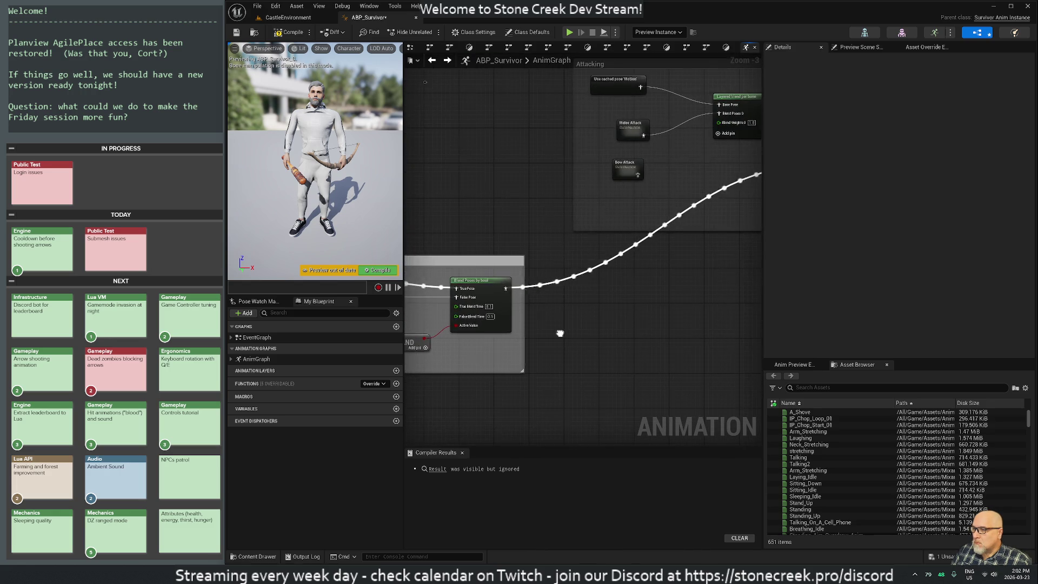
left_click_drag(609, 331, 424, 286)
scroll(497, 313, "down", 1)
mouse_move(511, 324)
left_mouse_down()
mouse_move(620, 311)
mouse_move(567, 312)
left_mouse_up()
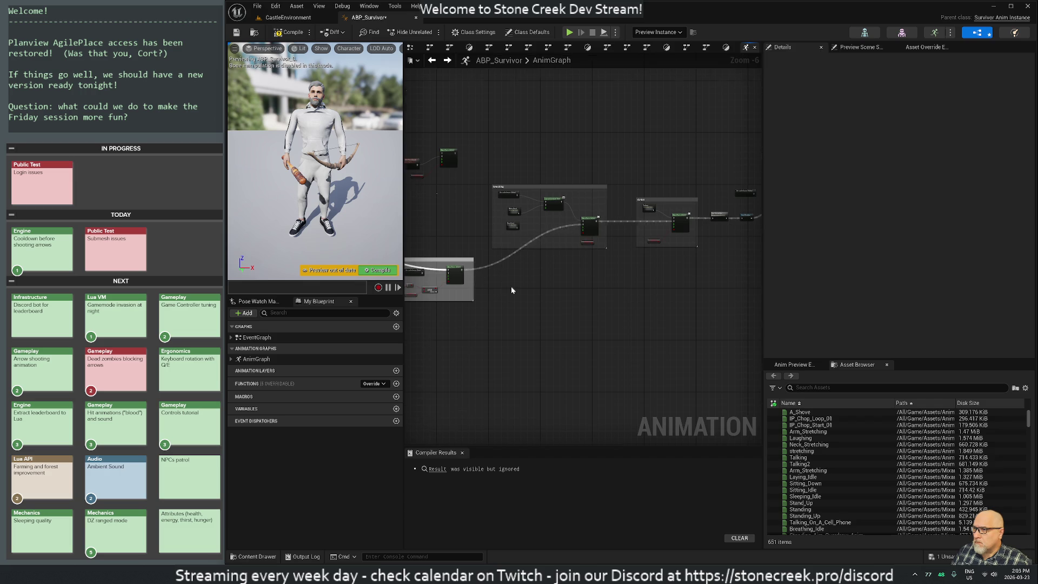
scroll(512, 291, "up", 2)
left_click_drag(463, 286, 603, 302)
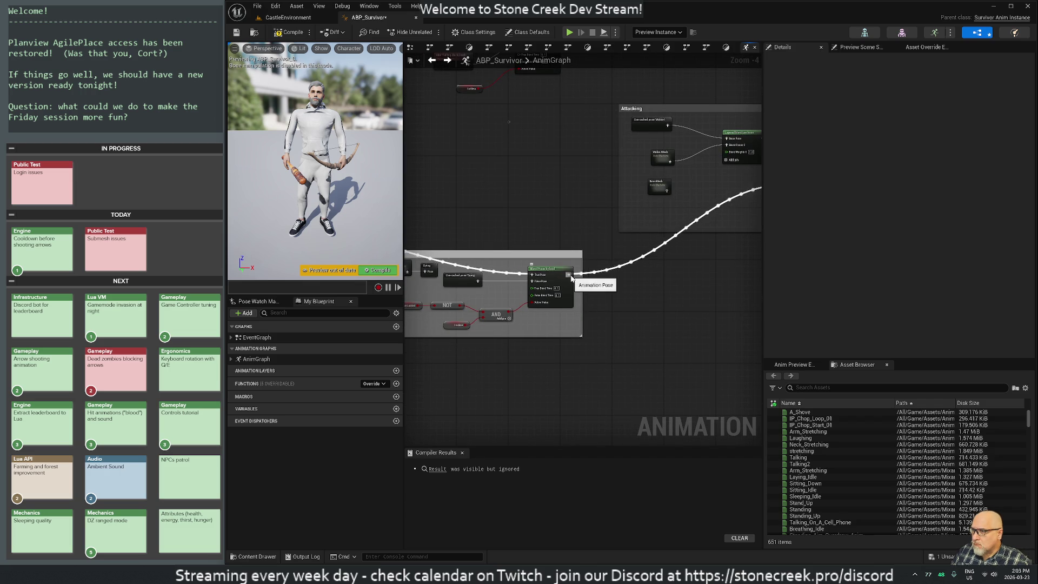
mouse_move(640, 331)
left_mouse_down()
mouse_move(513, 338)
mouse_move(668, 332)
left_mouse_up()
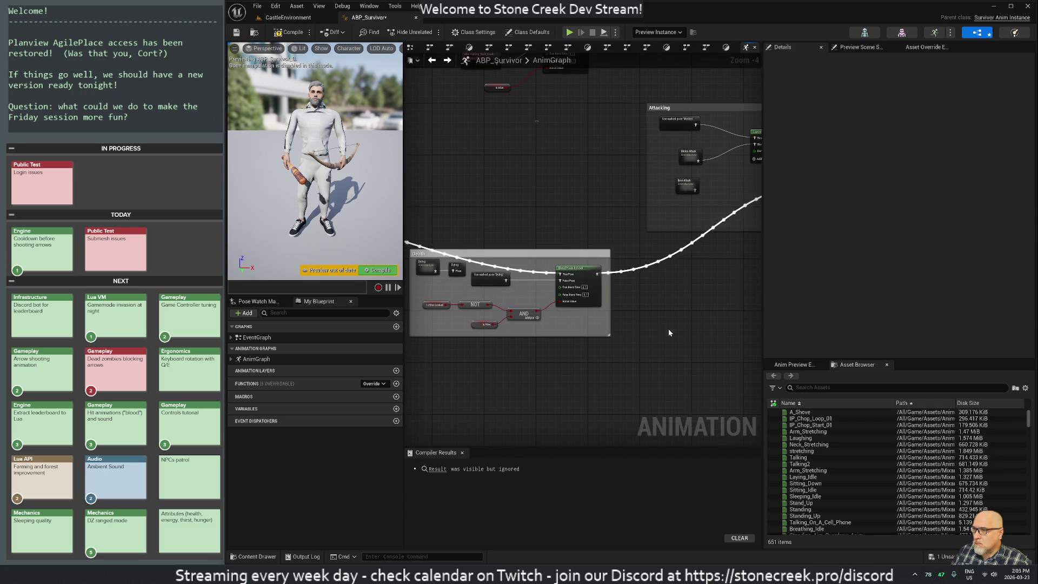
right_click(603, 276)
mouse_move(619, 320)
key("Escape")
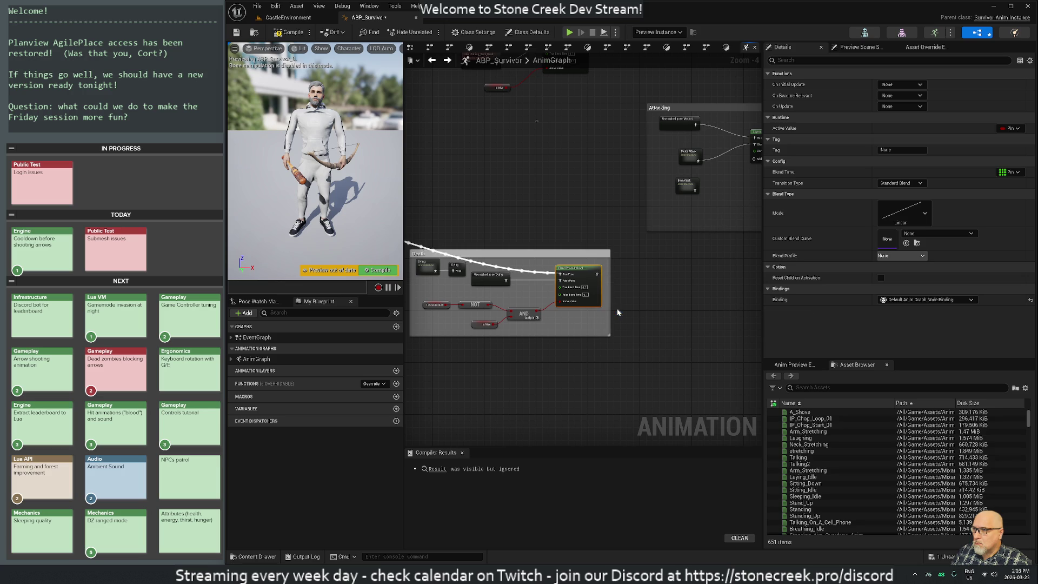
right_click(679, 328)
left_click(665, 298)
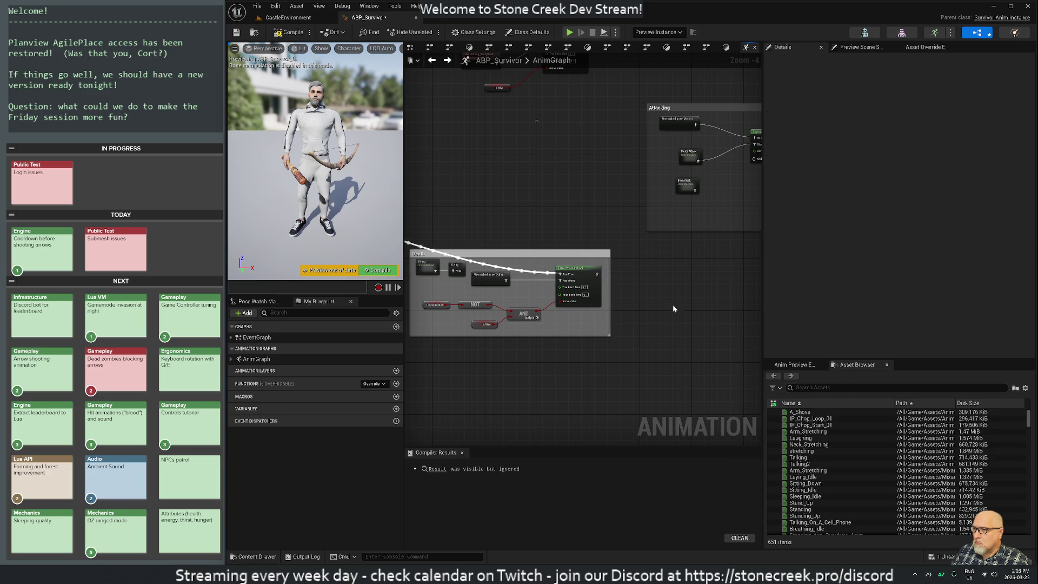
scroll(680, 310, "down", 1)
mouse_move(680, 310)
left_mouse_down()
mouse_move(548, 295)
mouse_move(495, 323)
left_mouse_up()
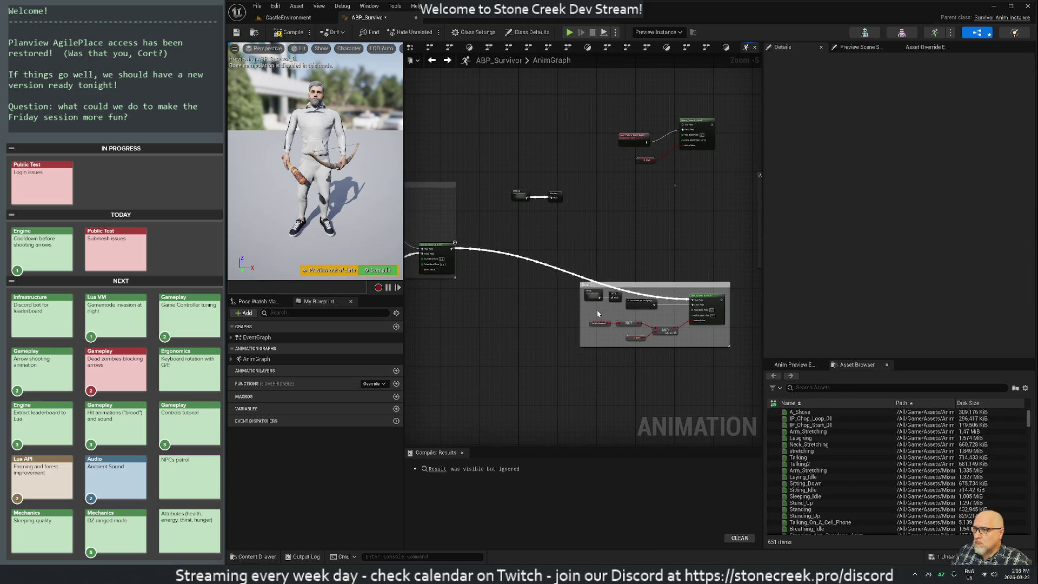
Break the blend nodes' output links, including the one into the Death node.
right_click(451, 249)
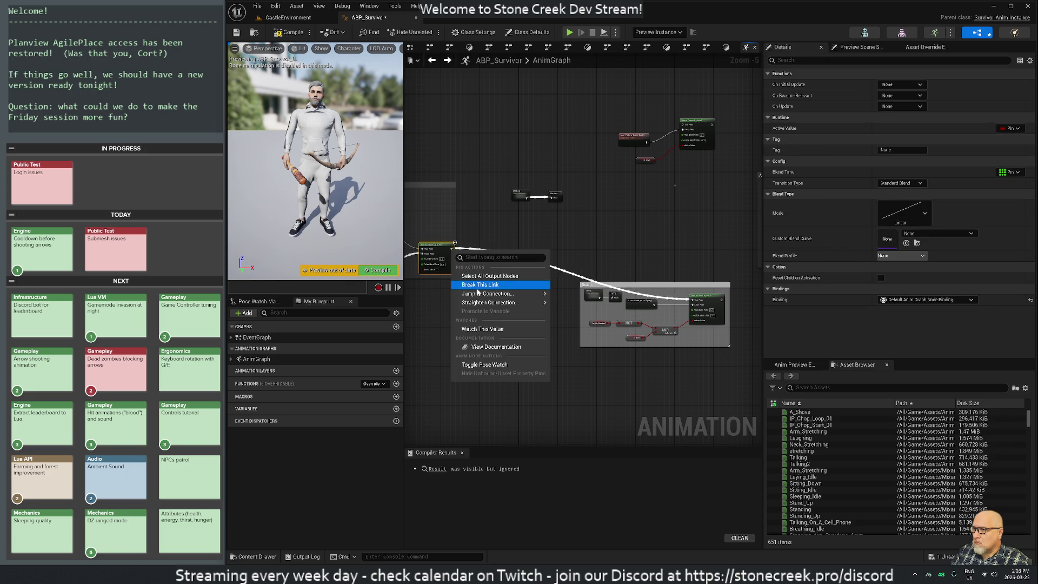
left_click(486, 284)
mouse_move(529, 284)
left_mouse_down()
mouse_move(506, 281)
mouse_move(487, 224)
mouse_move(425, 212)
mouse_move(693, 270)
mouse_move(579, 354)
mouse_move(554, 338)
mouse_move(687, 355)
left_mouse_up()
scroll(693, 271, "up", 1)
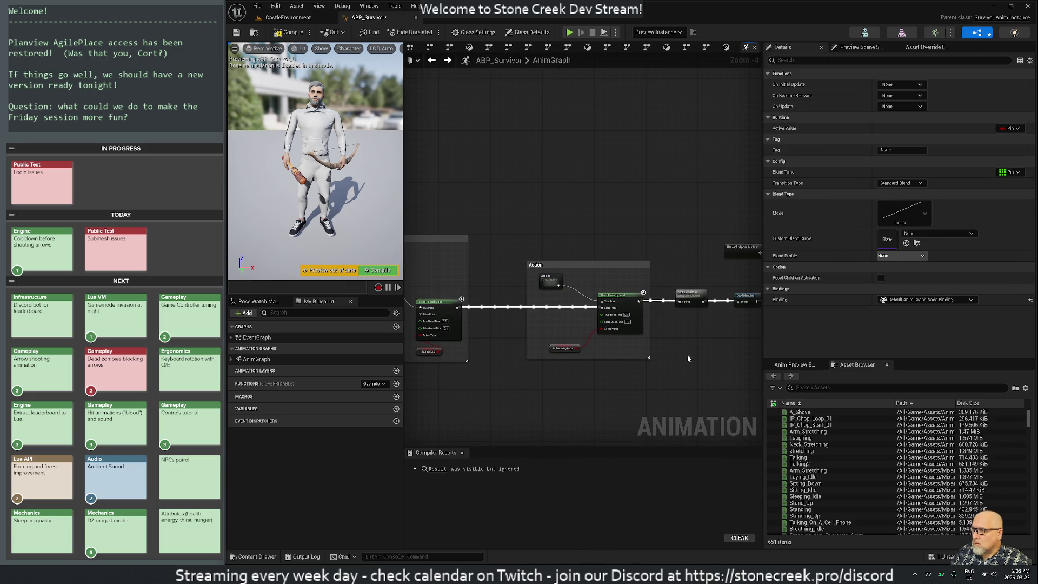
right_click(639, 302)
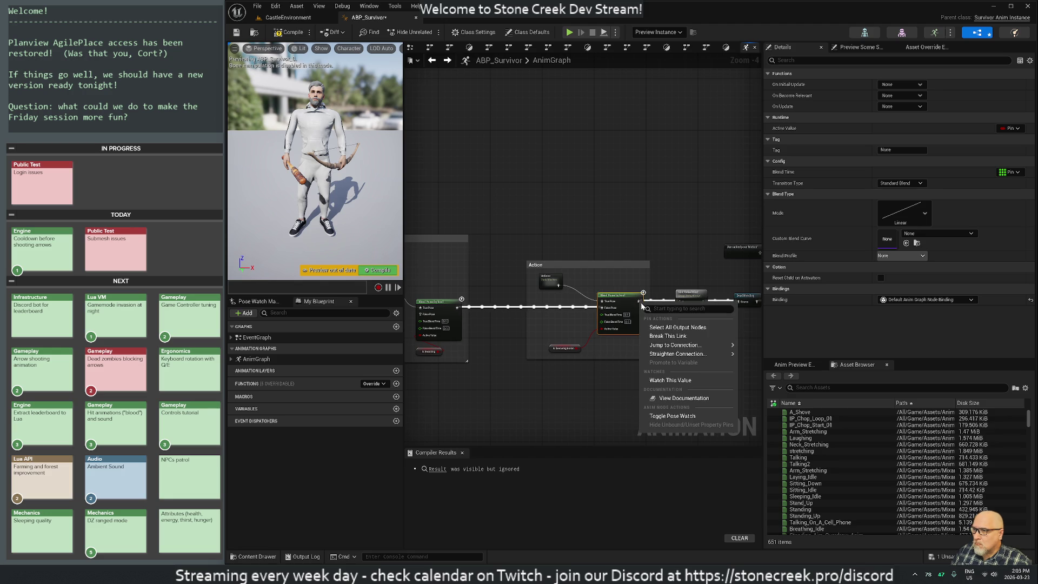
left_click(657, 336)
scroll(673, 368, "down", 2)
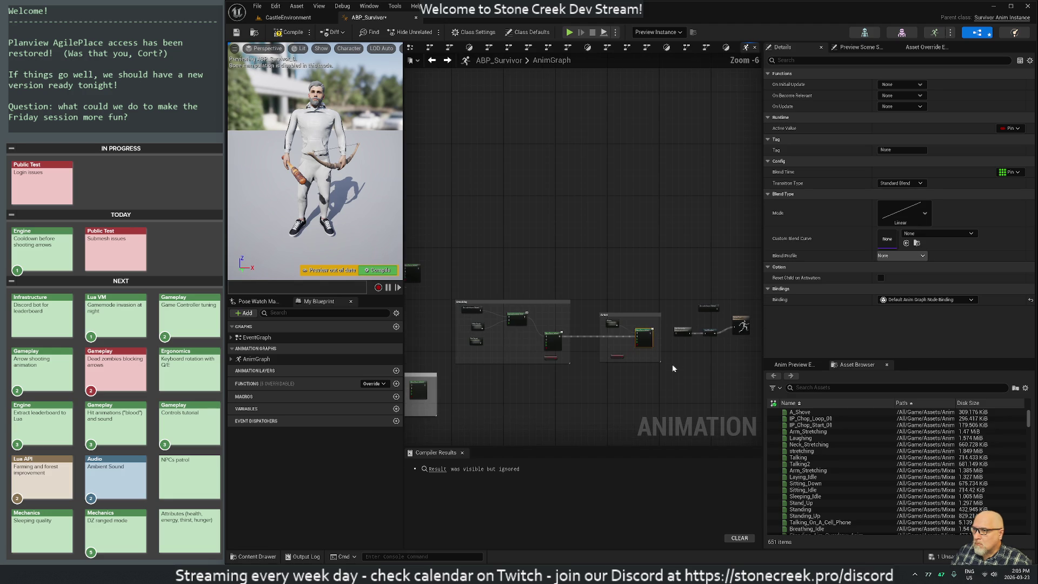
Box-select the Animating and Action comment groups and nudge the right-hand nodes slightly.
left_click_drag(481, 273, 633, 386)
mouse_move(635, 316)
left_mouse_down()
mouse_move(615, 236)
mouse_move(599, 278)
left_mouse_up()
left_click_drag(461, 267, 641, 404)
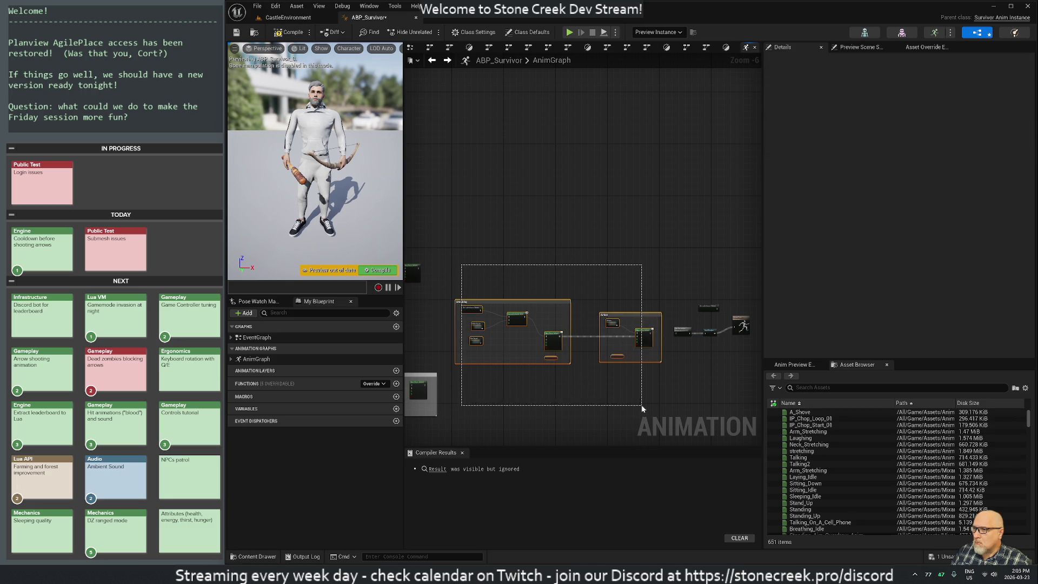
left_click_drag(606, 346, 604, 317)
mouse_move(464, 276)
left_mouse_down()
mouse_move(582, 375)
mouse_move(617, 377)
left_mouse_up()
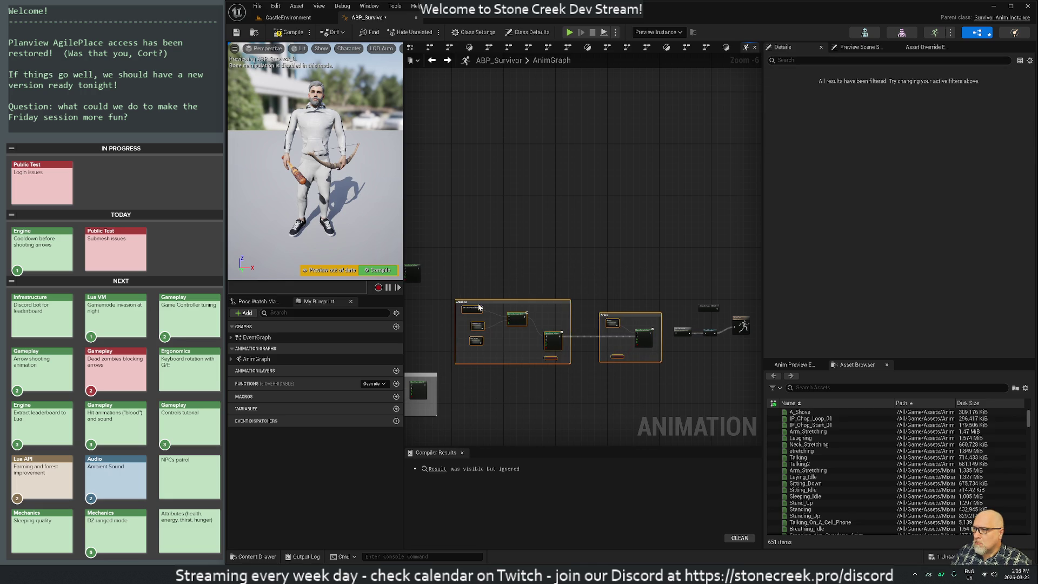
scroll(640, 385, "down", 5)
left_click(672, 361)
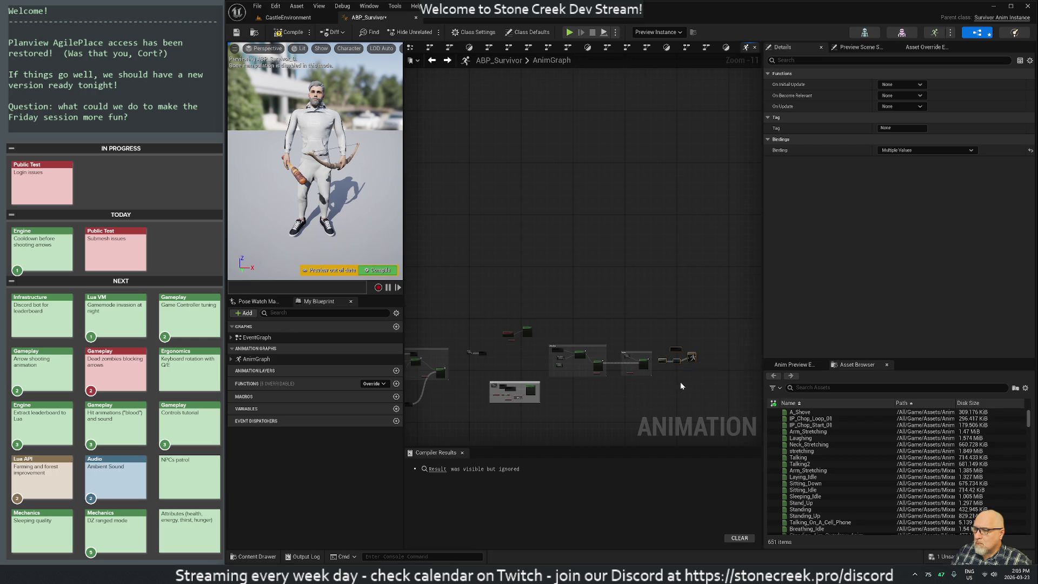
scroll(665, 360, "up", 8)
scroll(651, 344, "down", 5)
scroll(651, 344, "down", 3)
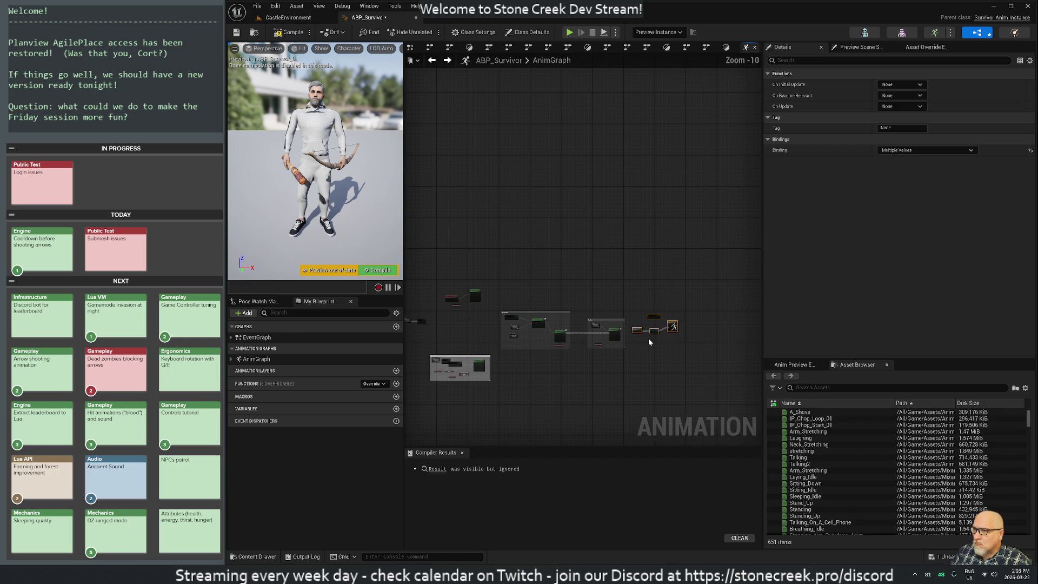
left_click_drag(698, 335, 703, 337)
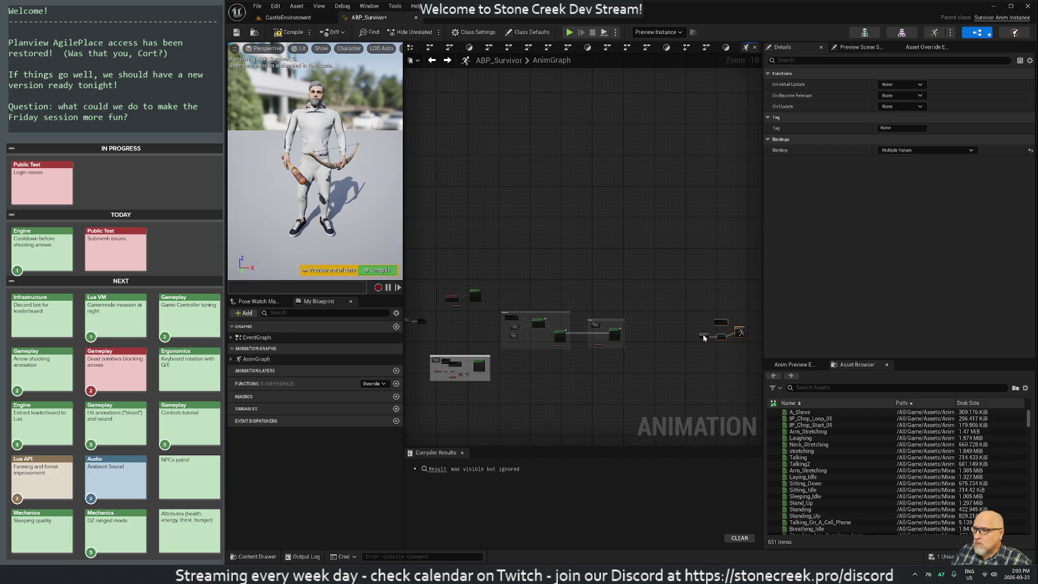
Move the Death comment group beneath the Action group.
mouse_move(492, 351)
left_mouse_down()
mouse_move(656, 353)
mouse_move(664, 322)
left_mouse_up()
scroll(692, 392, "up", 3)
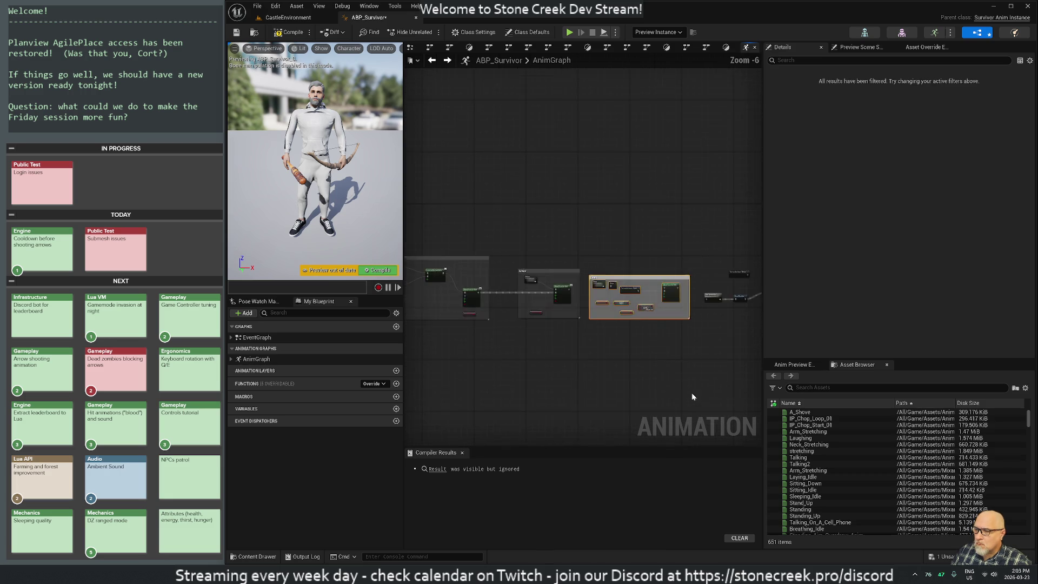
scroll(692, 392, "up", 2)
left_click_drag(635, 362, 630, 380)
mouse_move(635, 289)
left_mouse_down()
mouse_move(643, 361)
mouse_move(615, 367)
mouse_move(638, 368)
left_mouse_up()
Line the Death group up under Action and shift the output pose nodes down and right.
left_click_drag(647, 329, 591, 240)
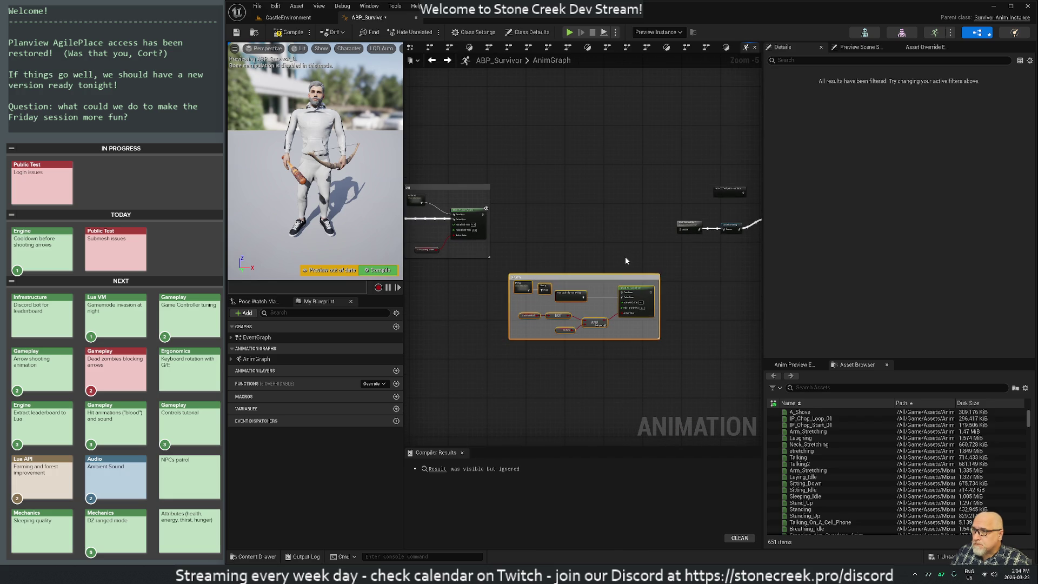
left_click_drag(697, 272, 571, 275)
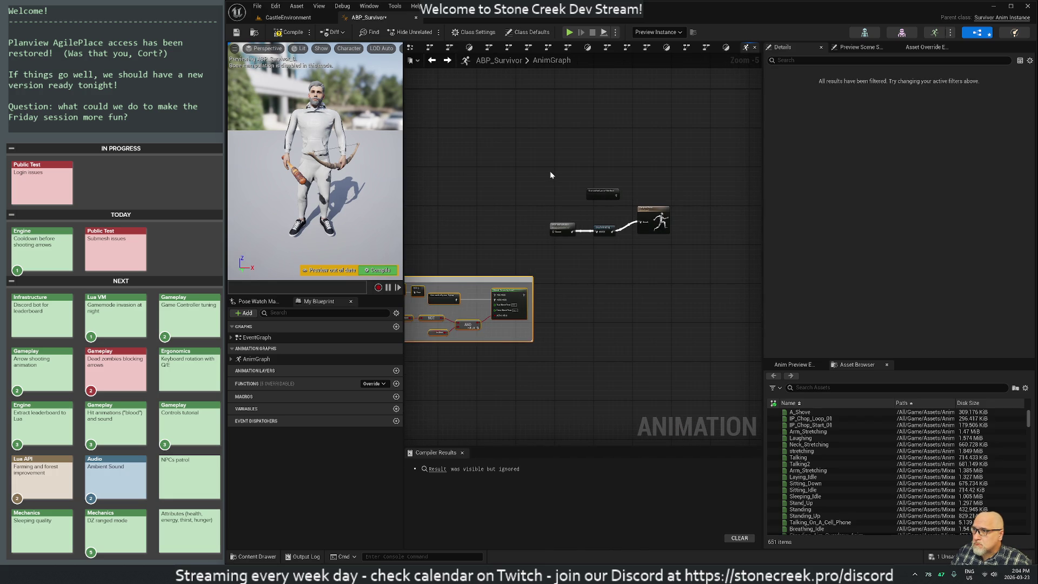
left_click_drag(545, 170, 666, 257)
mouse_move(648, 217)
left_mouse_down()
mouse_move(685, 271)
mouse_move(684, 300)
mouse_move(688, 284)
left_mouse_up()
left_click(545, 314)
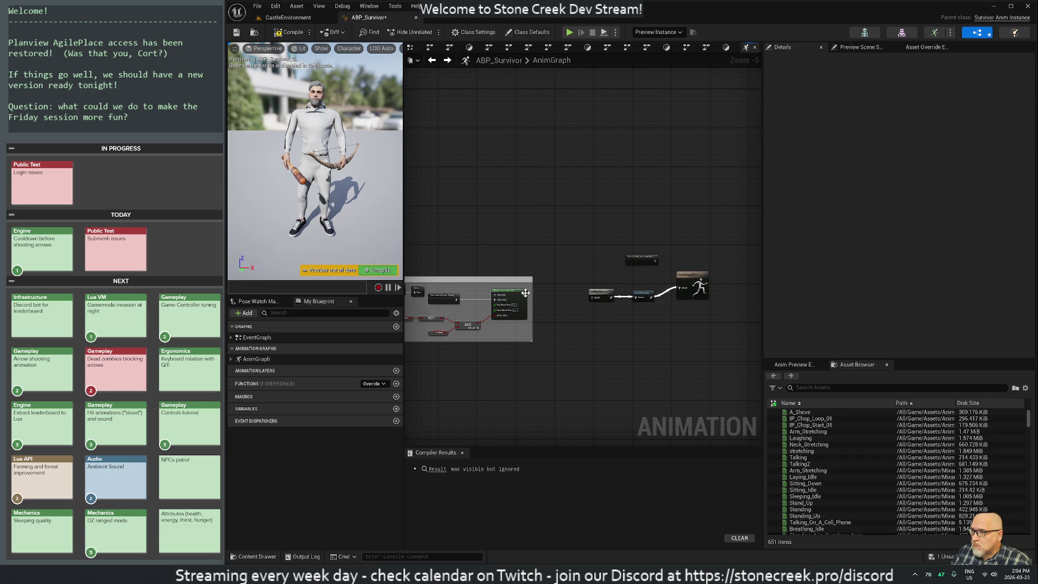
Wire the Action pose output into the Rotating group's blend input.
mouse_move(525, 295)
left_mouse_down()
mouse_move(591, 299)
mouse_move(750, 345)
left_mouse_up()
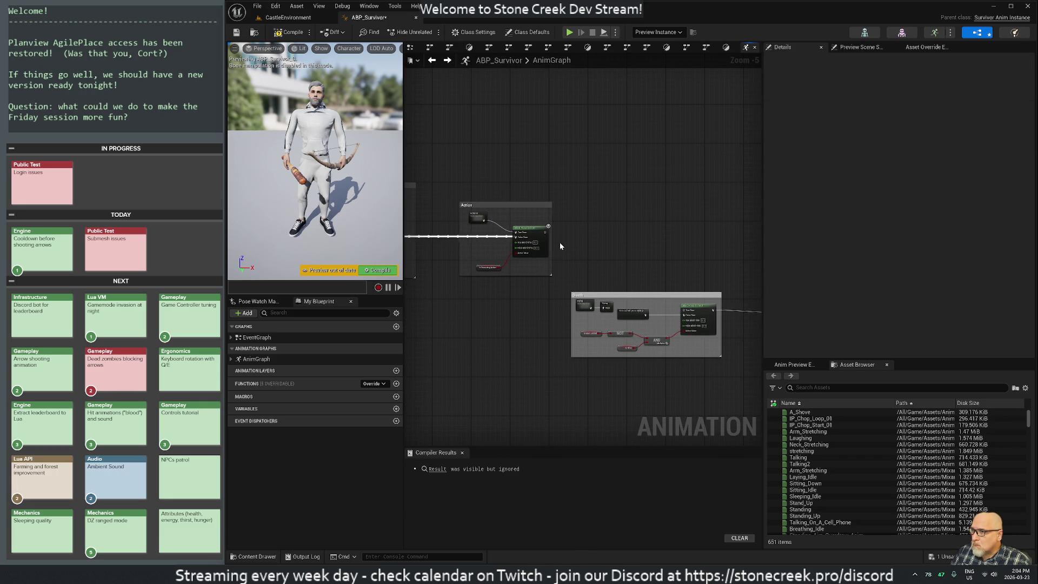
left_click_drag(547, 233, 684, 312)
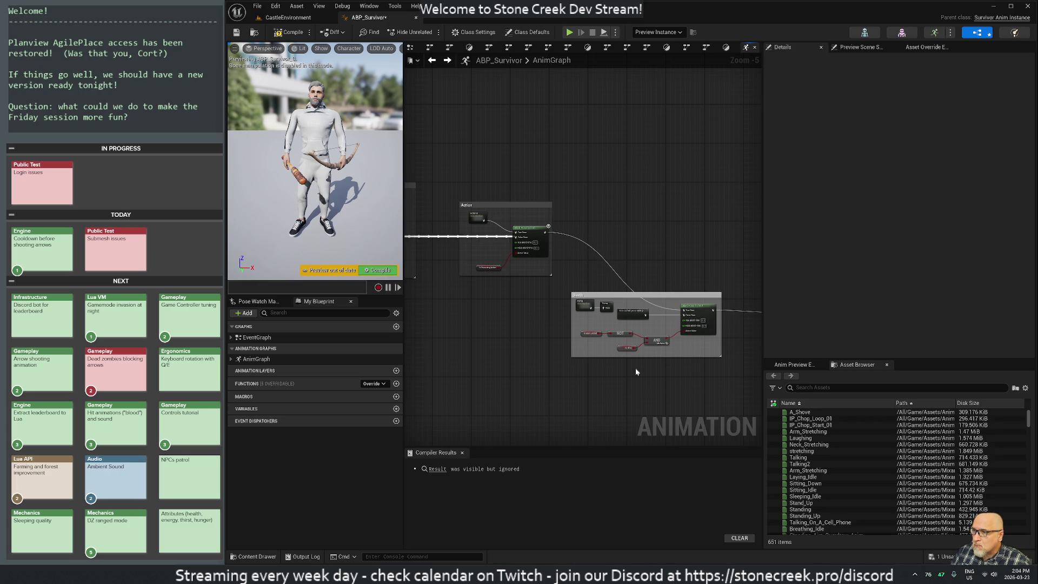
left_click_drag(436, 338, 634, 368)
mouse_move(498, 357)
left_mouse_down()
mouse_move(545, 367)
mouse_move(634, 330)
left_mouse_up()
scroll(621, 333, "down", 3)
mouse_move(509, 334)
left_mouse_down()
mouse_move(695, 341)
mouse_move(618, 313)
left_mouse_up()
Box-select the Rotating comment box with its nodes and move it to a new spot.
left_click(582, 275)
left_click_drag(600, 266, 564, 310)
left_click_drag(491, 227, 640, 367)
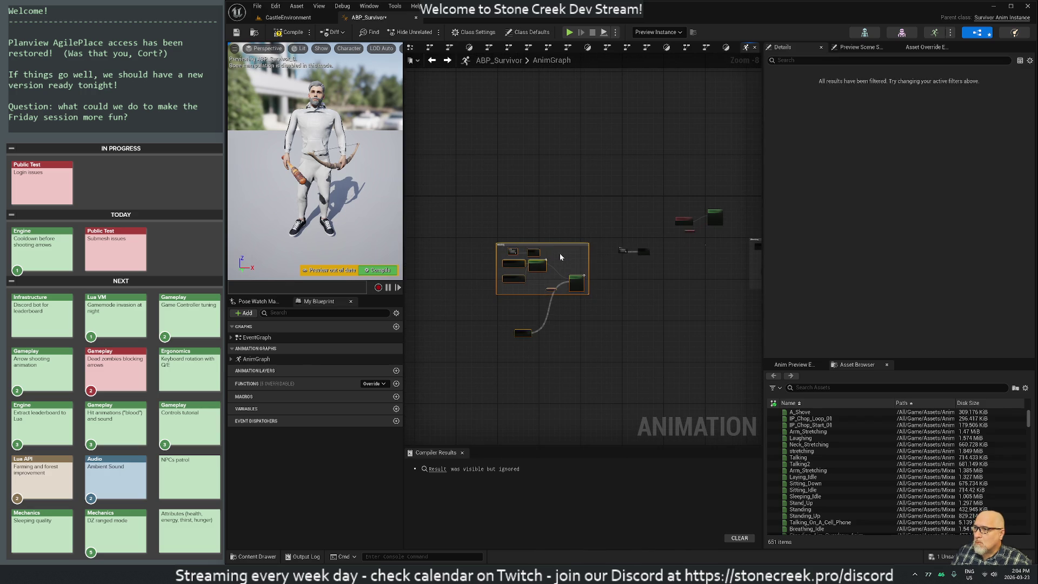
mouse_move(567, 246)
left_mouse_down()
mouse_move(714, 309)
mouse_move(514, 265)
mouse_move(510, 242)
left_mouse_up()
Frame the Rotating group, shift it up and left, and show it alongside the Attacking group.
key("f")
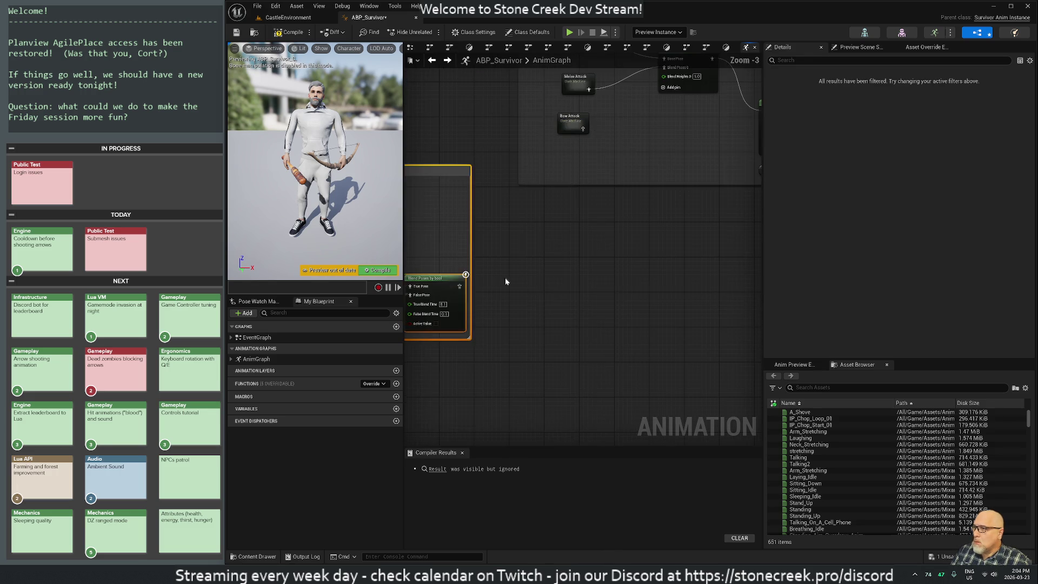
mouse_move(656, 85)
left_mouse_down()
mouse_move(519, 280)
mouse_move(746, 278)
mouse_move(693, 309)
left_mouse_up()
left_click(632, 359)
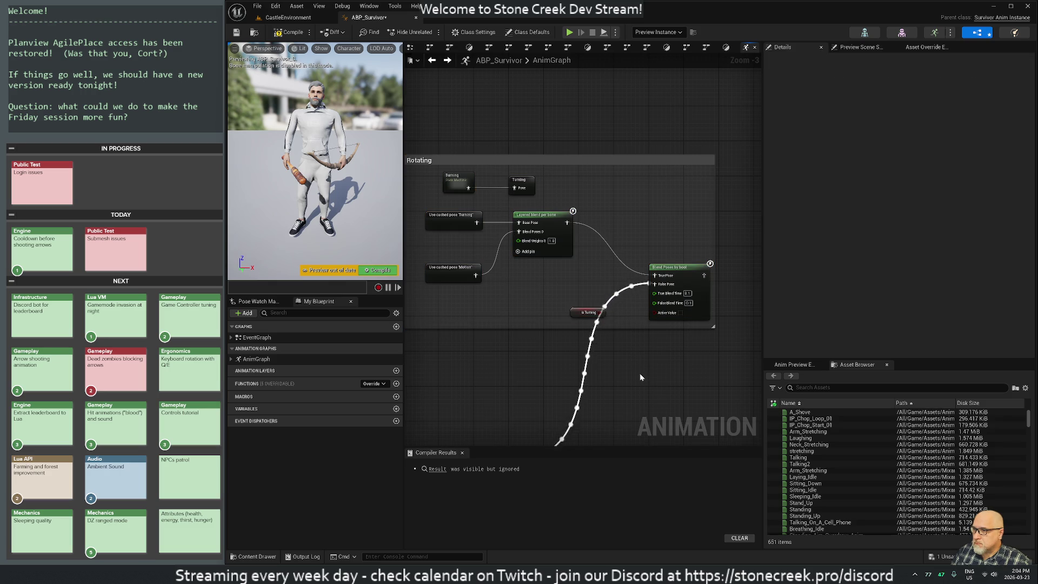
scroll(639, 377, "down", 1)
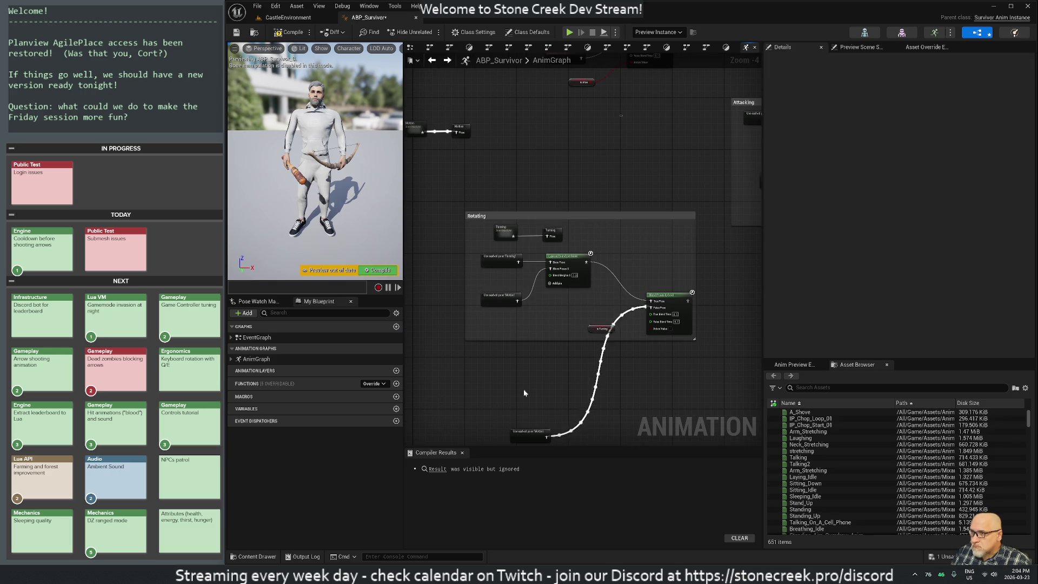
scroll(524, 393, "down", 1)
left_click_drag(709, 382, 646, 382)
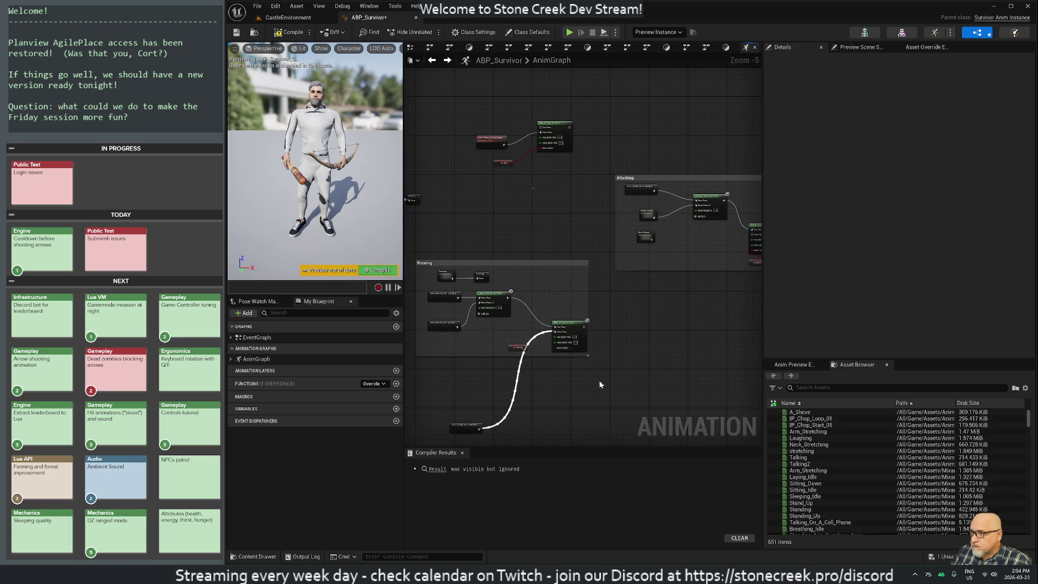
scroll(472, 401, "up", 3)
left_click_drag(510, 308, 464, 316)
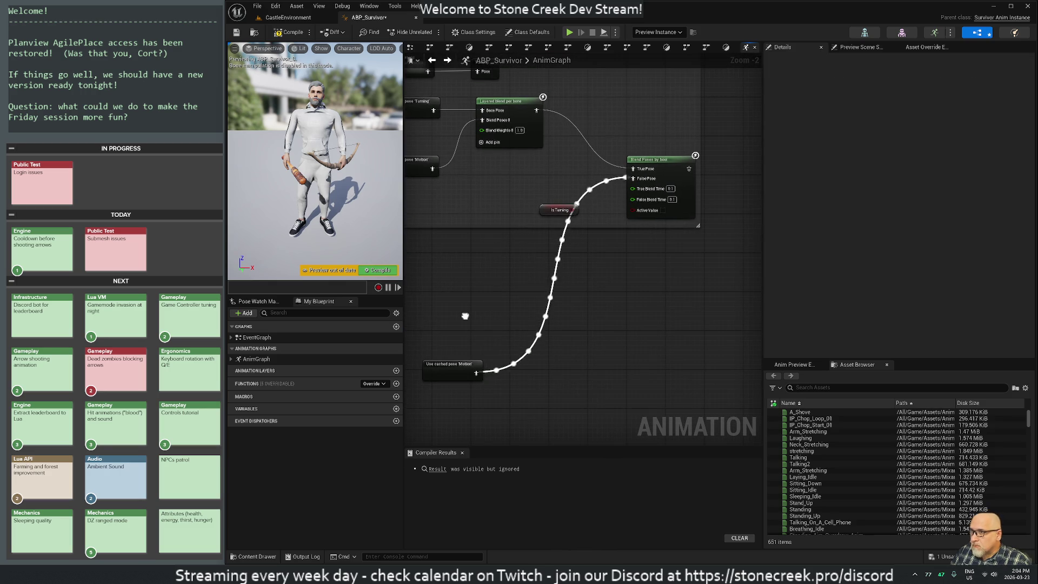
scroll(465, 316, "down", 3)
left_click_drag(605, 311, 558, 432)
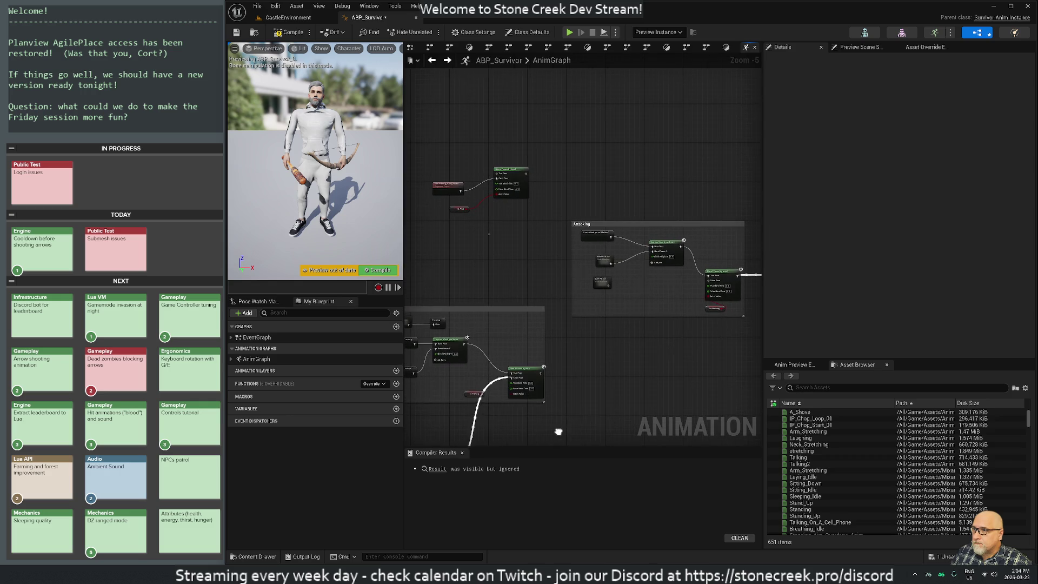
Wire the Rotating Blend Poses by bool output into the Attacking Blend Poses by bool input.
scroll(618, 358, "up", 2)
mouse_move(616, 357)
left_mouse_down()
mouse_move(489, 345)
mouse_move(610, 299)
left_mouse_up()
left_click_drag(449, 383, 588, 280)
scroll(588, 280, "down", 1)
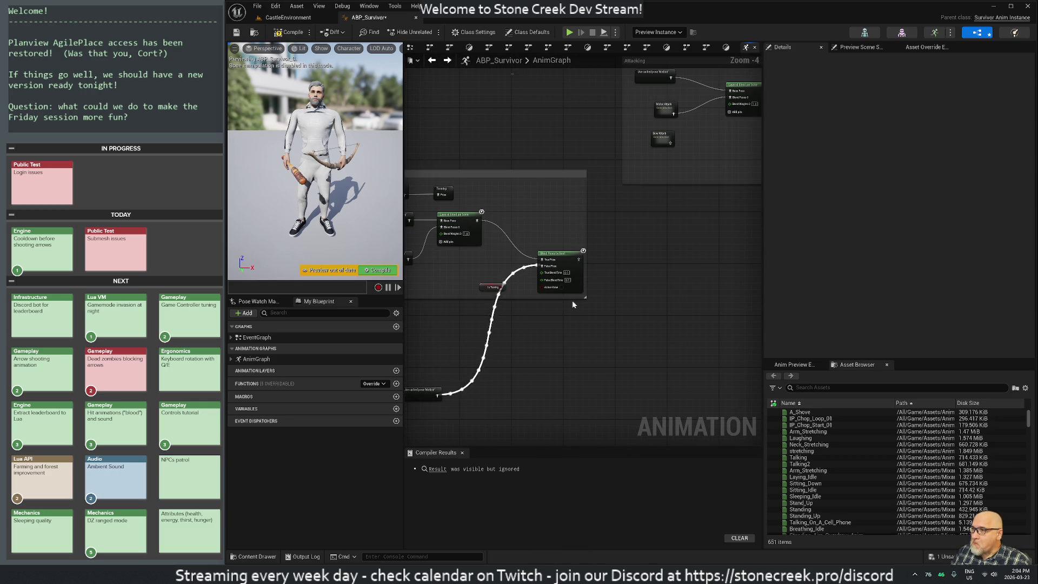
scroll(563, 284, "down", 1)
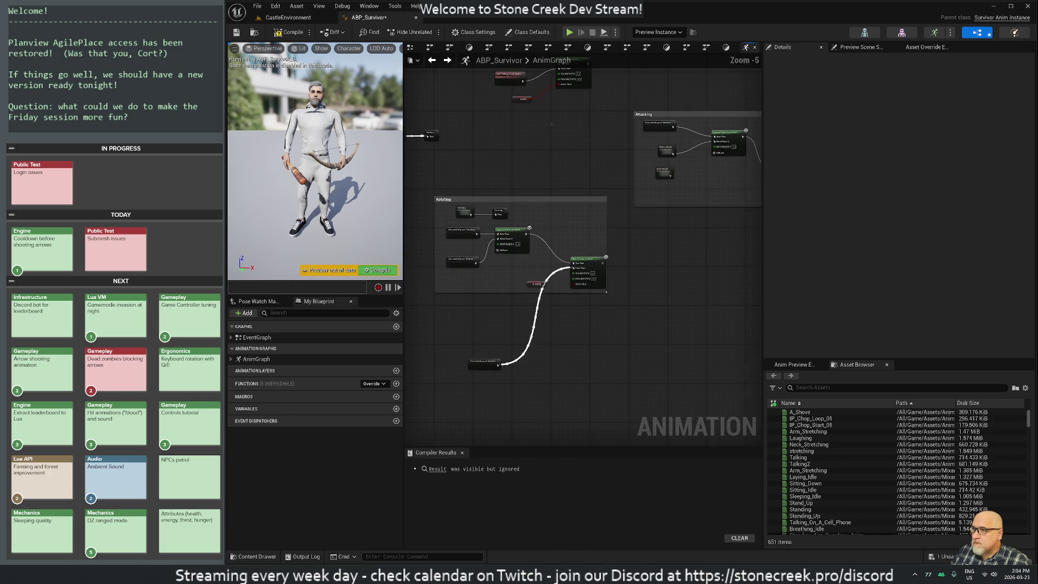
left_click_drag(641, 278, 536, 358)
mouse_move(469, 344)
left_mouse_down()
mouse_move(567, 327)
mouse_move(639, 253)
left_mouse_up()
right_click(559, 367)
key("Escape")
Compile ABP_Survivor successfully and select the skin_Falling_Back_Death animation node.
mouse_move(513, 373)
left_mouse_down()
mouse_move(680, 334)
mouse_move(539, 369)
left_mouse_up()
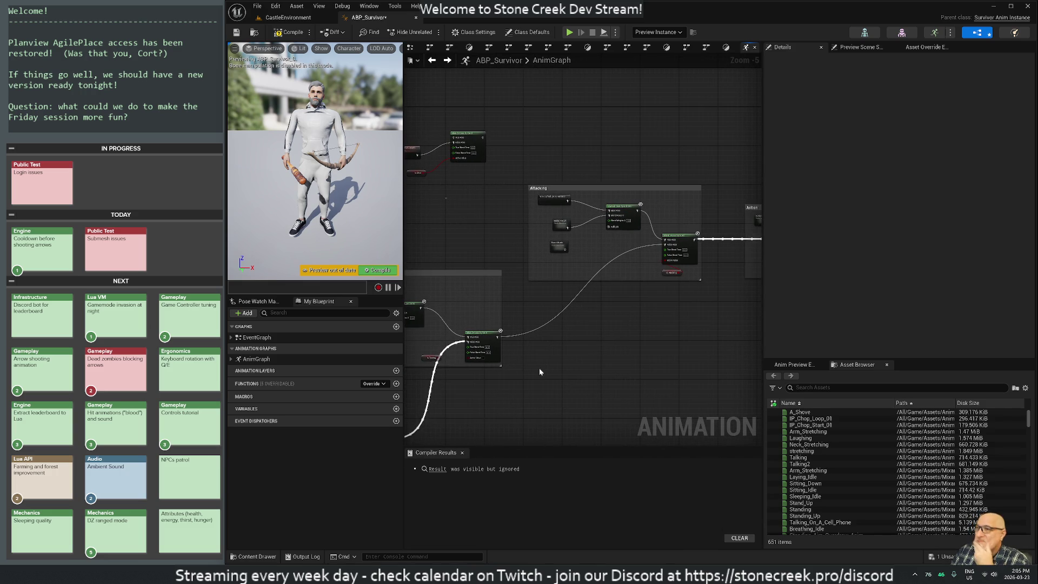
scroll(695, 292, "up", 4)
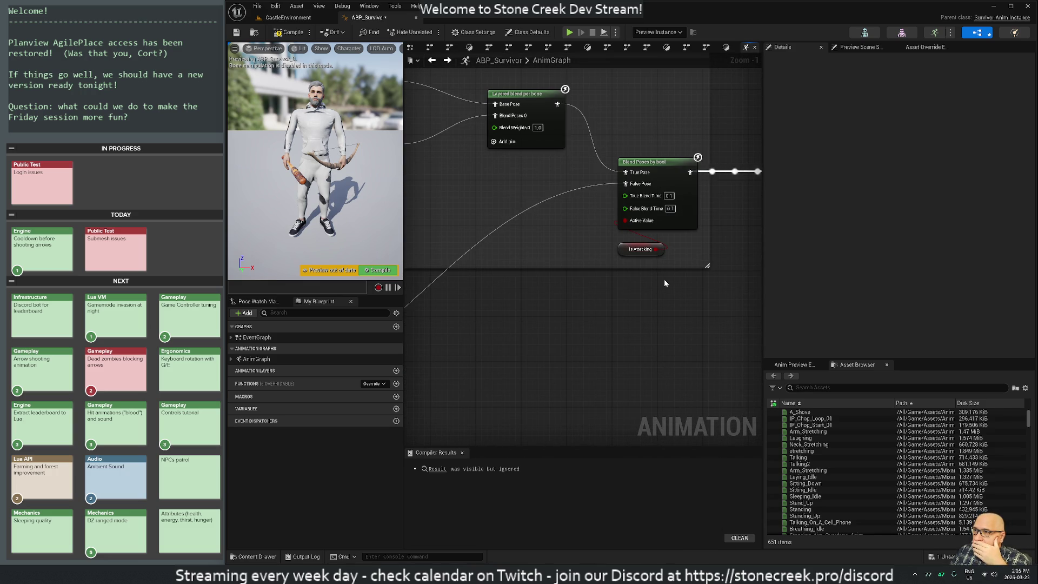
scroll(644, 287, "down", 5)
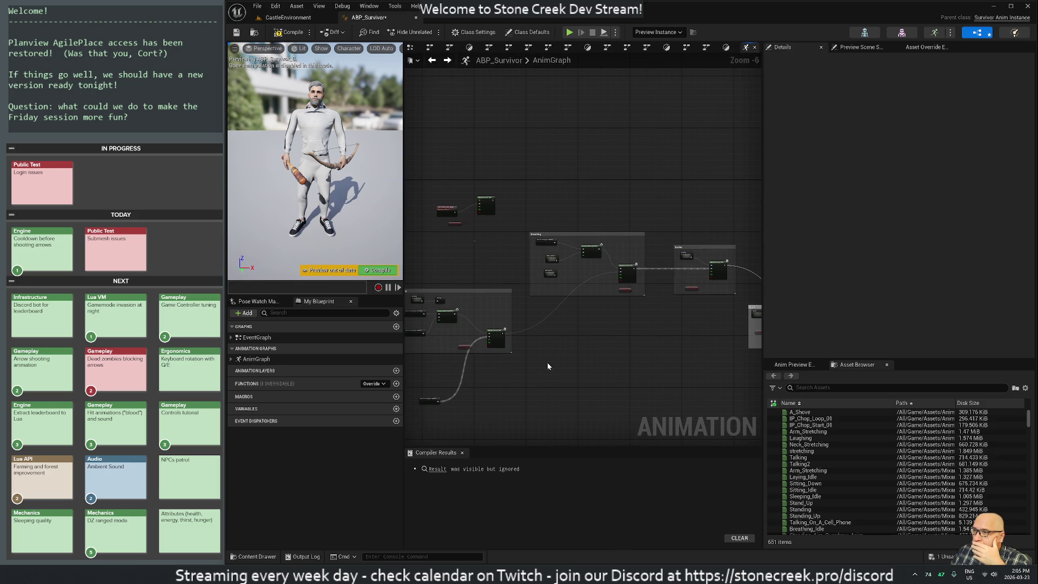
left_click(289, 32)
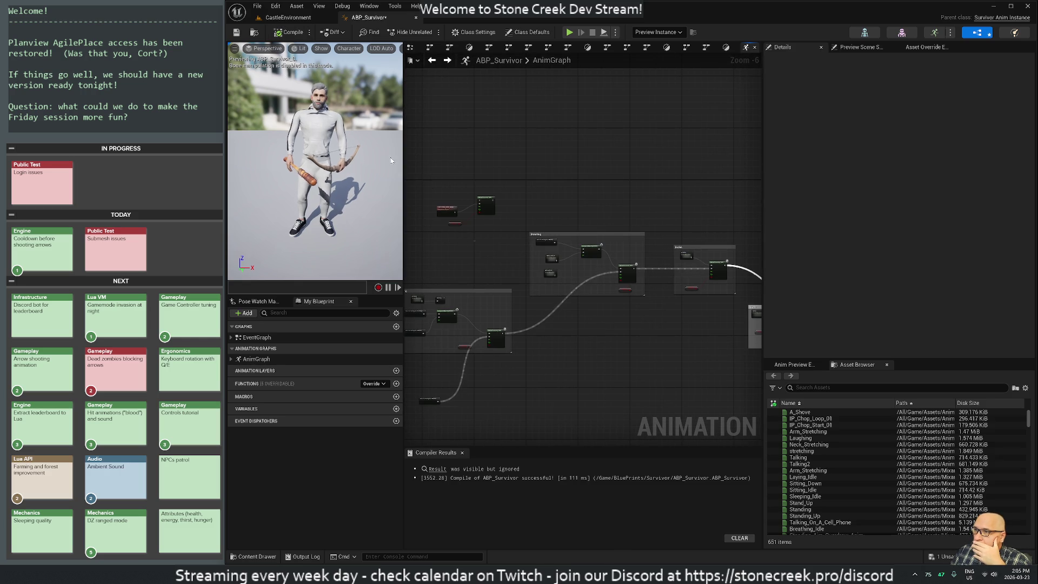
left_click_drag(448, 234, 620, 325)
scroll(621, 325, "up", 4)
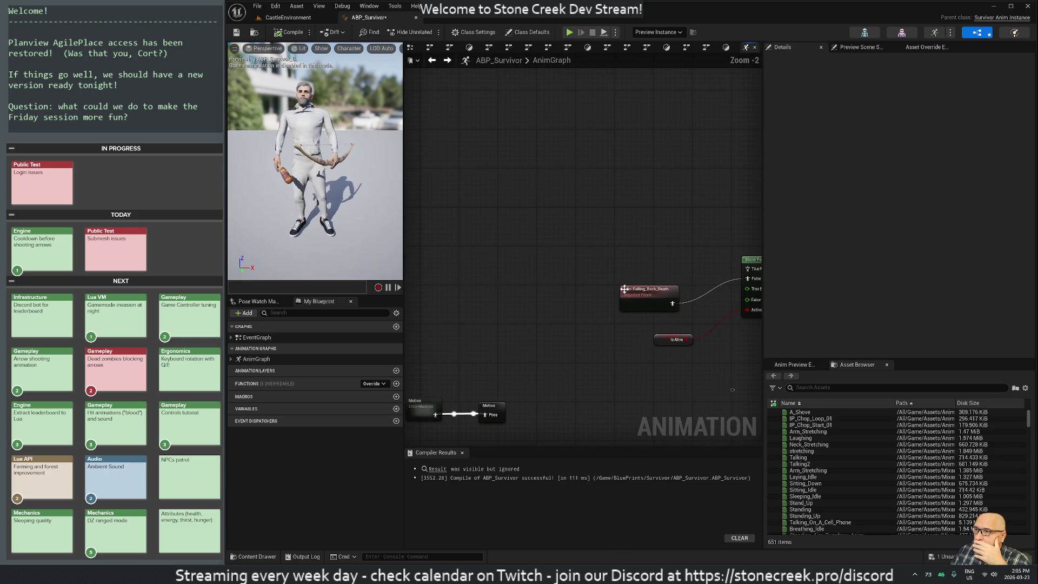
left_click_drag(563, 271, 433, 237)
left_click(479, 267)
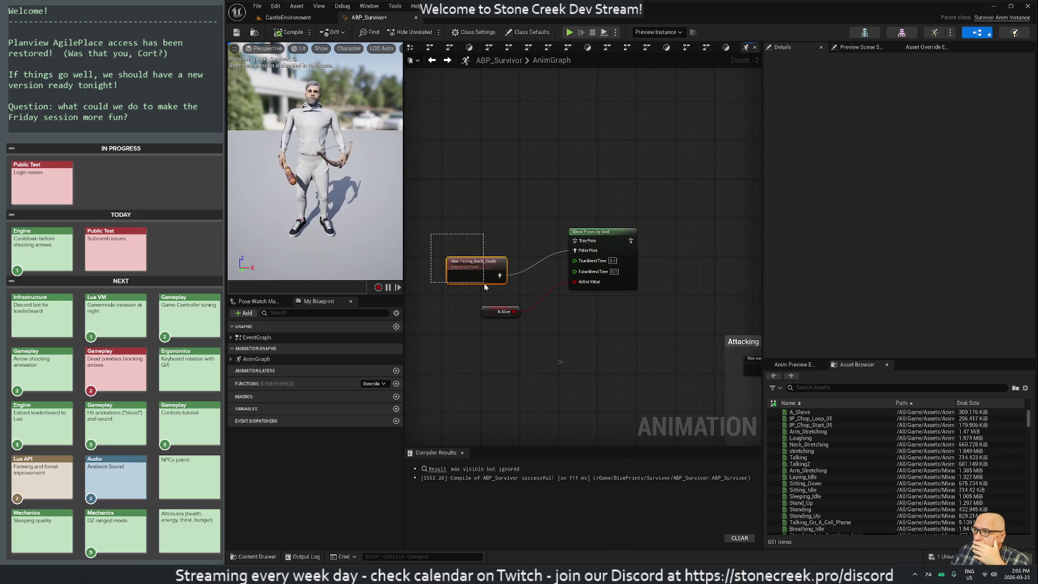
Move the skin_Falling_Back_Death node up-right and the Is Alive node to the right.
left_click_drag(479, 267, 517, 247)
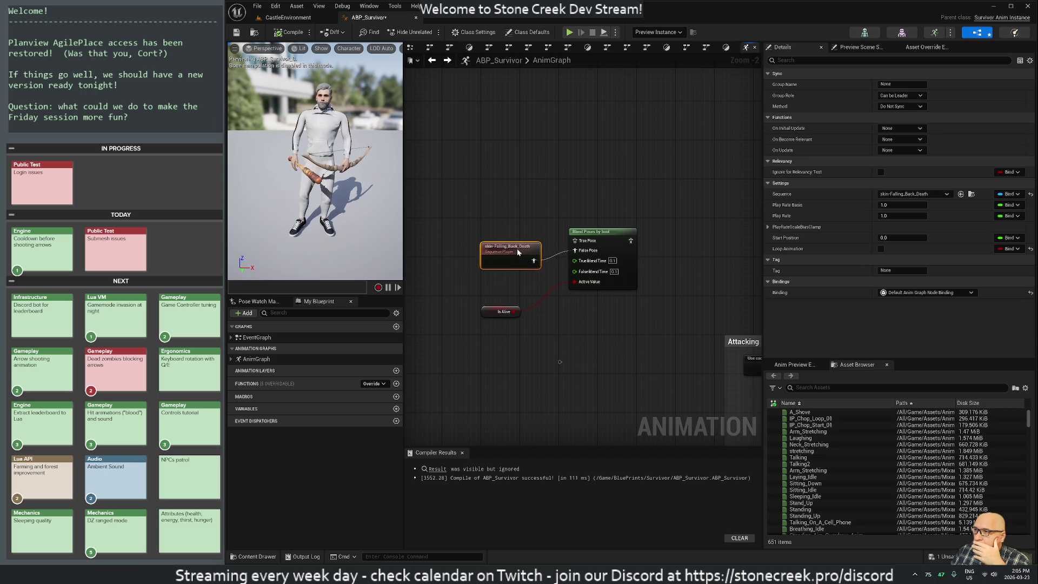
left_click(488, 315)
left_click_drag(487, 315, 559, 313)
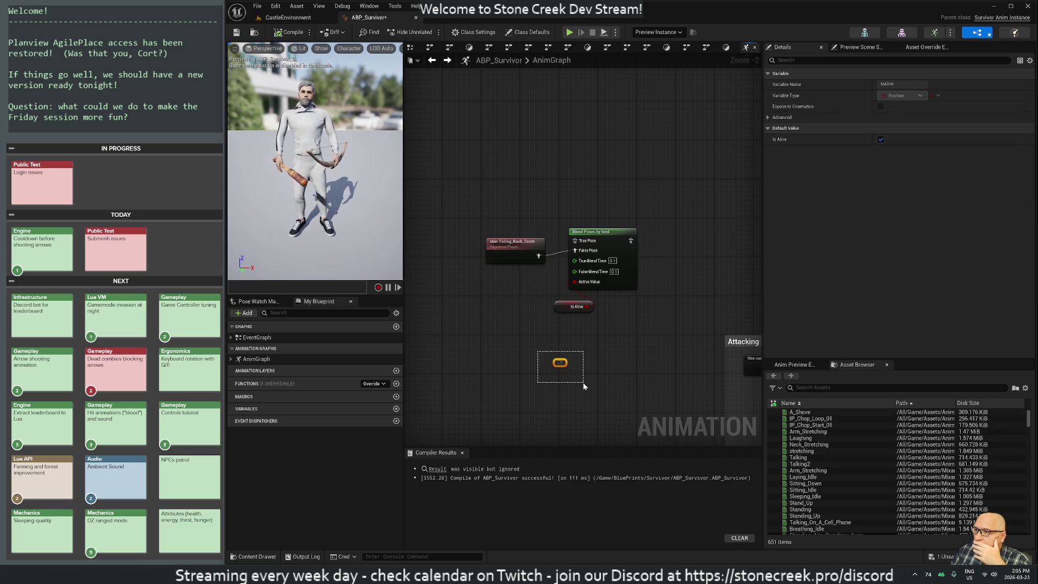
left_click(498, 344)
scroll(498, 345, "down", 1)
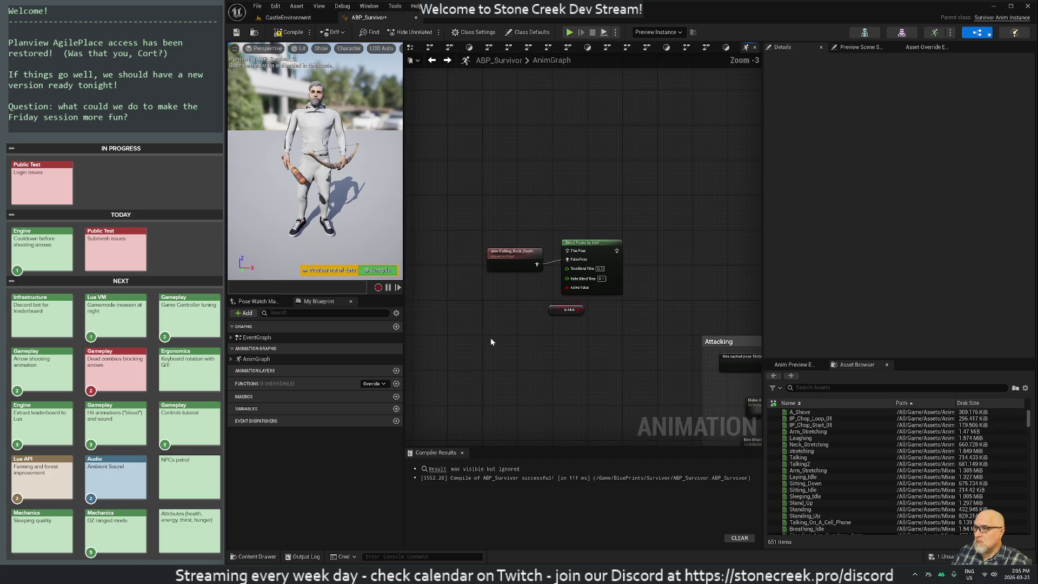
Move the two linked Motion nodes closer to the Attacking group, then view the Rotating block.
left_click_drag(474, 266, 608, 325)
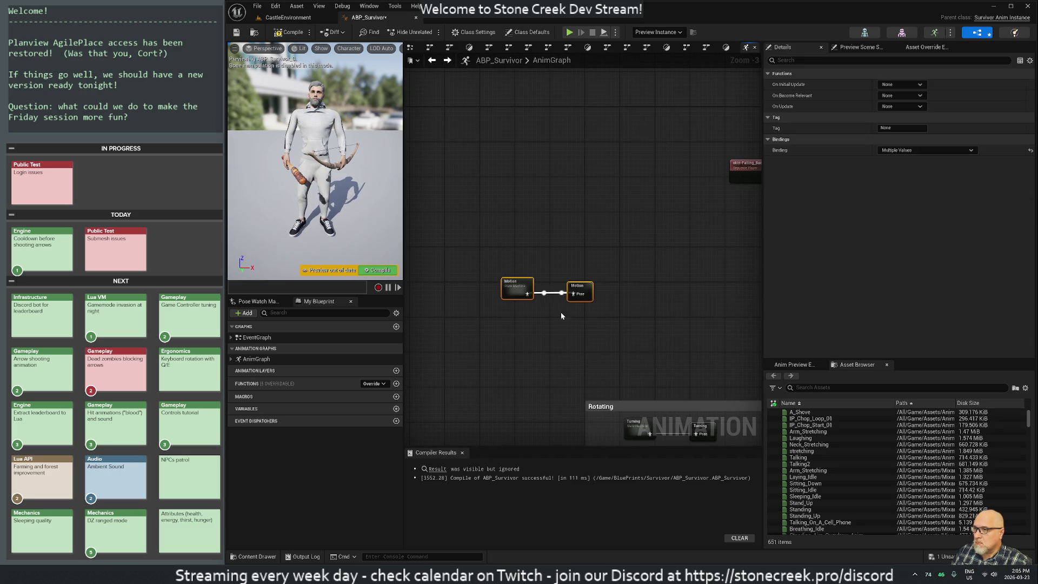
mouse_move(582, 291)
left_mouse_down()
mouse_move(678, 143)
mouse_move(489, 232)
mouse_move(517, 242)
mouse_move(732, 191)
left_mouse_up()
left_click_drag(715, 228, 504, 233)
scroll(503, 232, "down", 2)
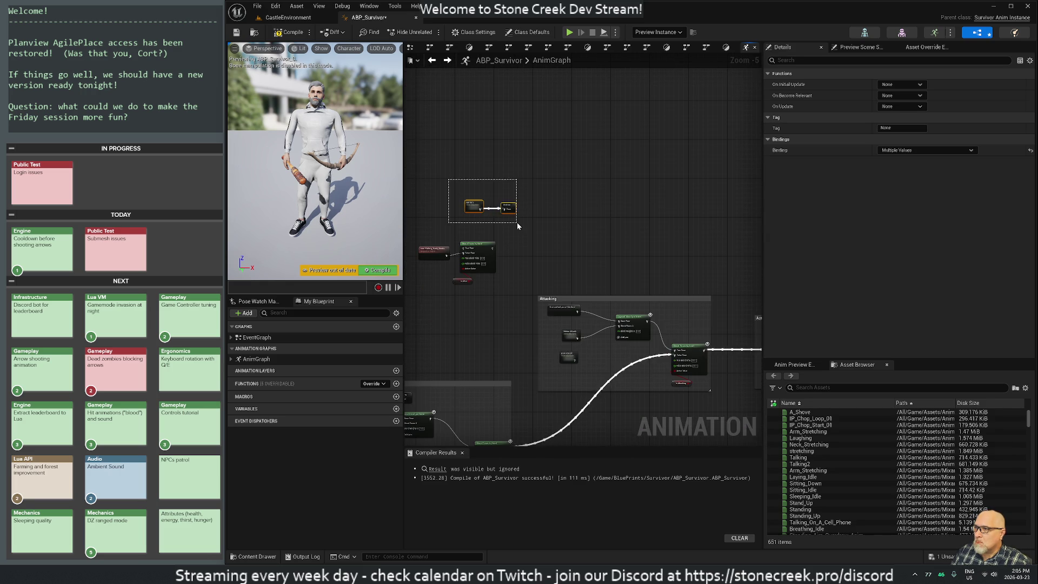
mouse_move(512, 209)
left_mouse_down()
mouse_move(652, 249)
mouse_move(641, 256)
left_mouse_up()
left_click(576, 292)
mouse_move(530, 356)
left_mouse_down()
mouse_move(664, 243)
mouse_move(665, 186)
left_mouse_up()
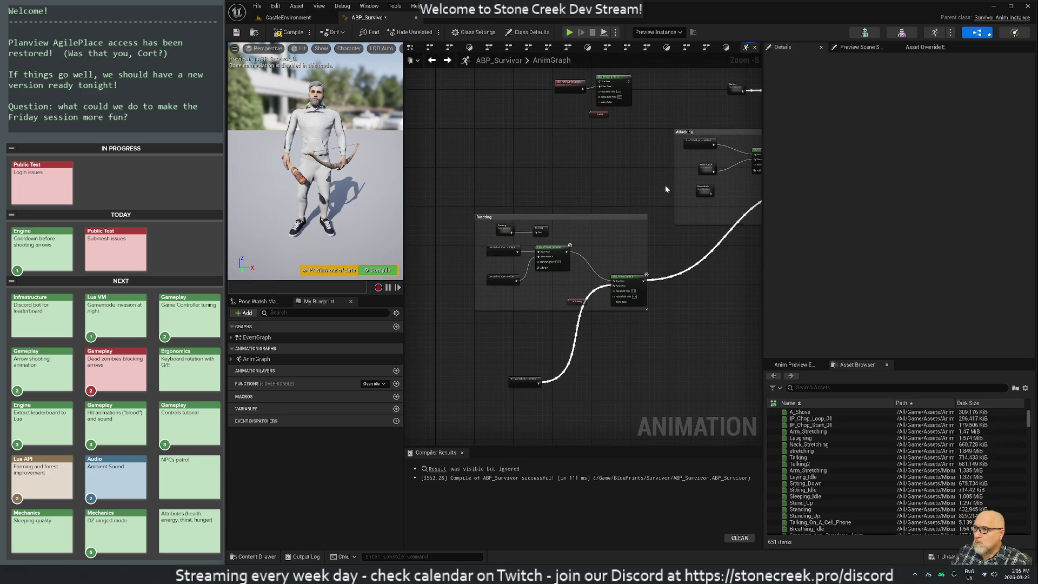
scroll(486, 265, "up", 2)
scroll(507, 248, "down", 1)
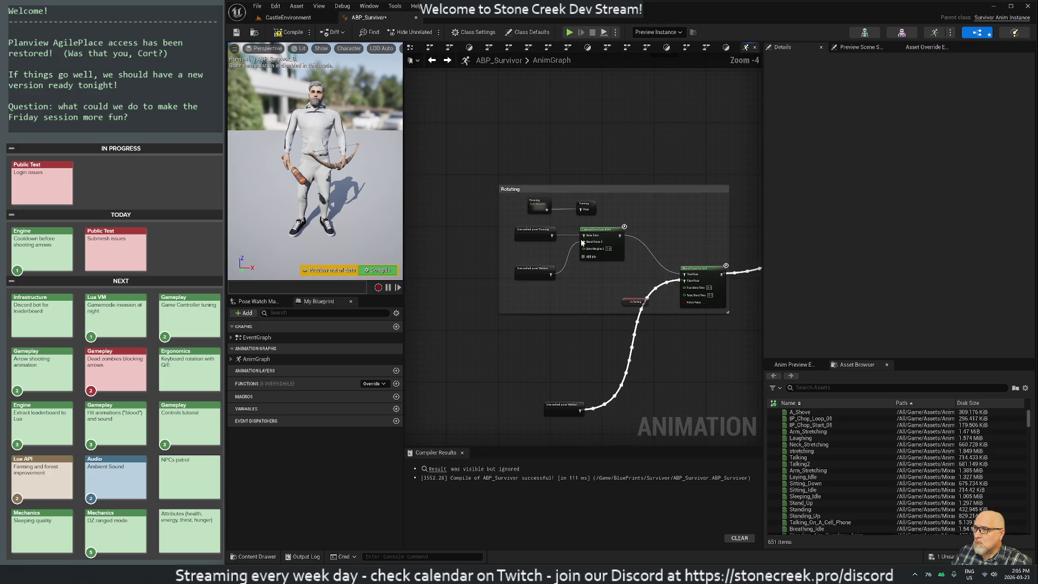
left_click_drag(562, 185, 442, 297)
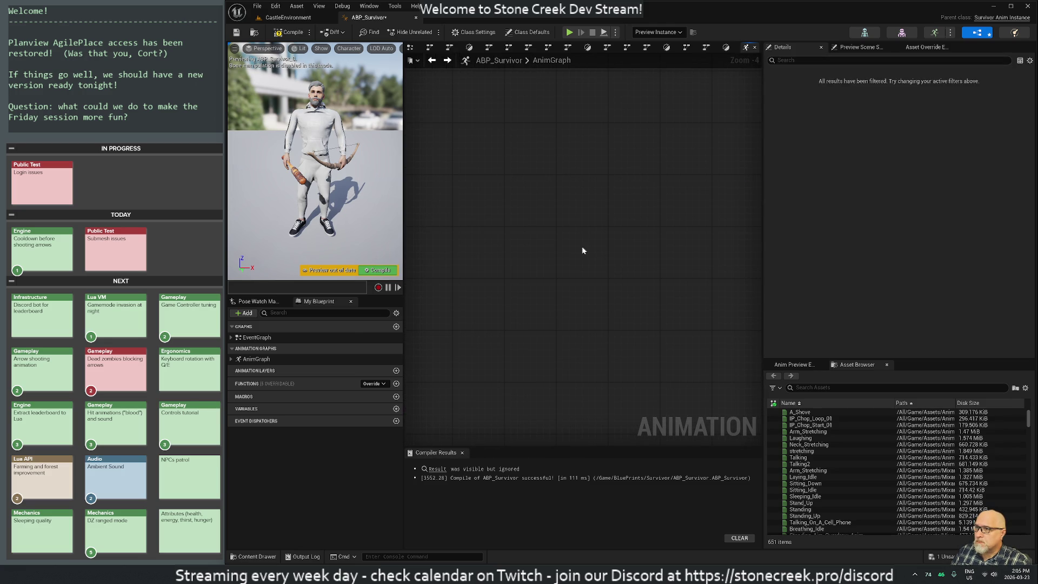
scroll(653, 242, "down", 3)
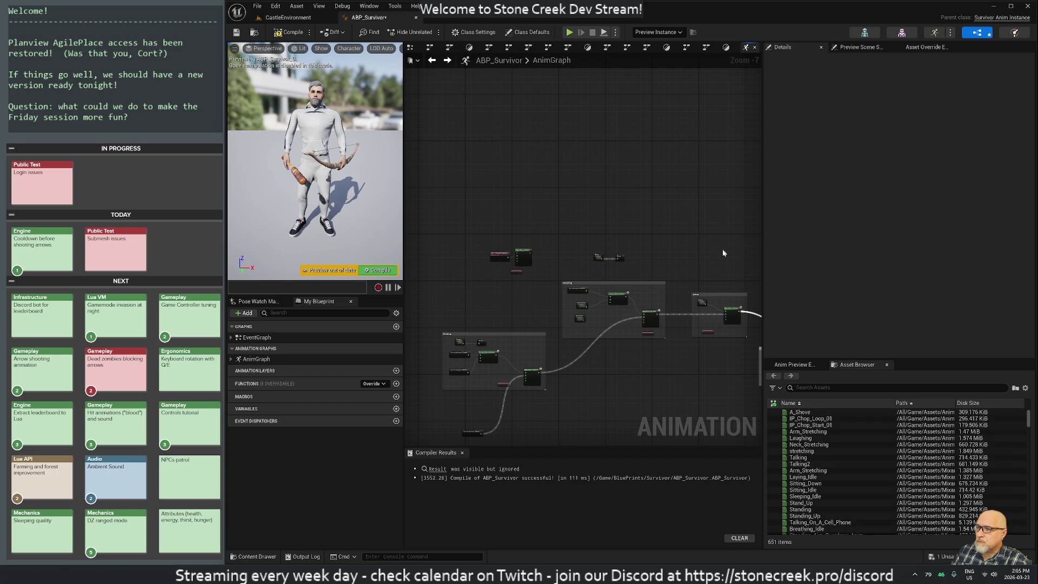
left_click_drag(675, 229, 699, 124)
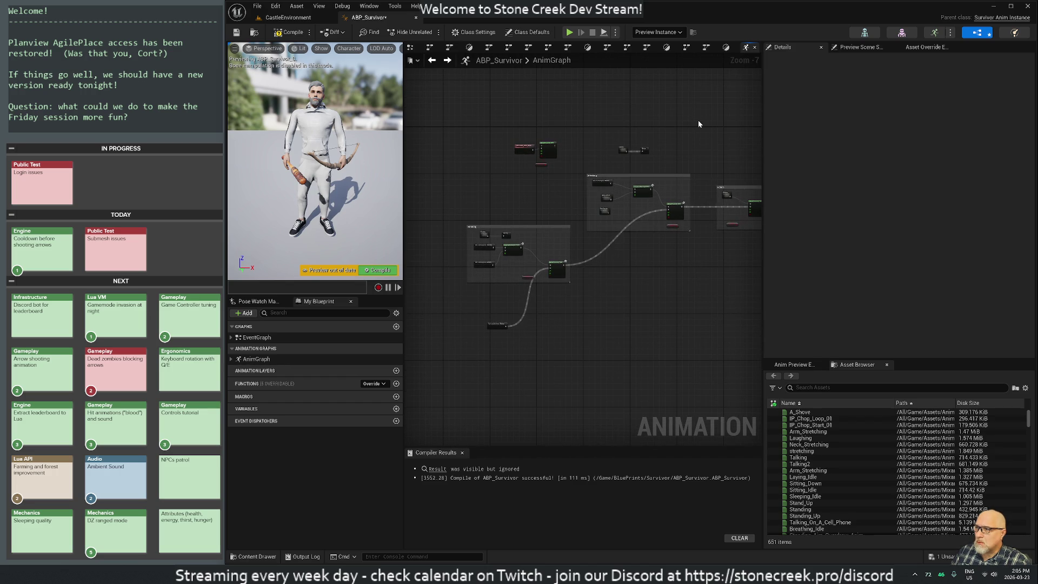
mouse_move(661, 265)
left_mouse_down()
mouse_move(519, 324)
mouse_move(502, 310)
left_mouse_up()
scroll(523, 349, "up", 4)
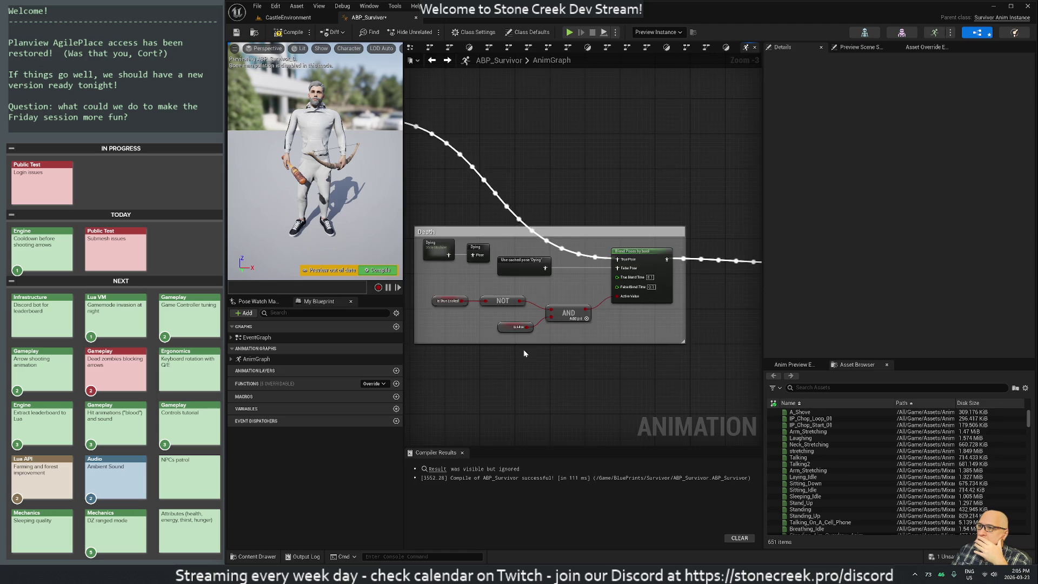
scroll(524, 349, "down", 1)
left_click_drag(427, 303, 710, 314)
mouse_move(530, 287)
left_mouse_down()
mouse_move(708, 294)
mouse_move(514, 276)
mouse_move(562, 389)
left_mouse_up()
mouse_move(501, 374)
left_mouse_down()
mouse_move(677, 279)
mouse_move(584, 424)
left_mouse_up()
left_click_drag(554, 221, 537, 307)
left_click_drag(676, 350, 427, 341)
left_click_drag(619, 364, 393, 343)
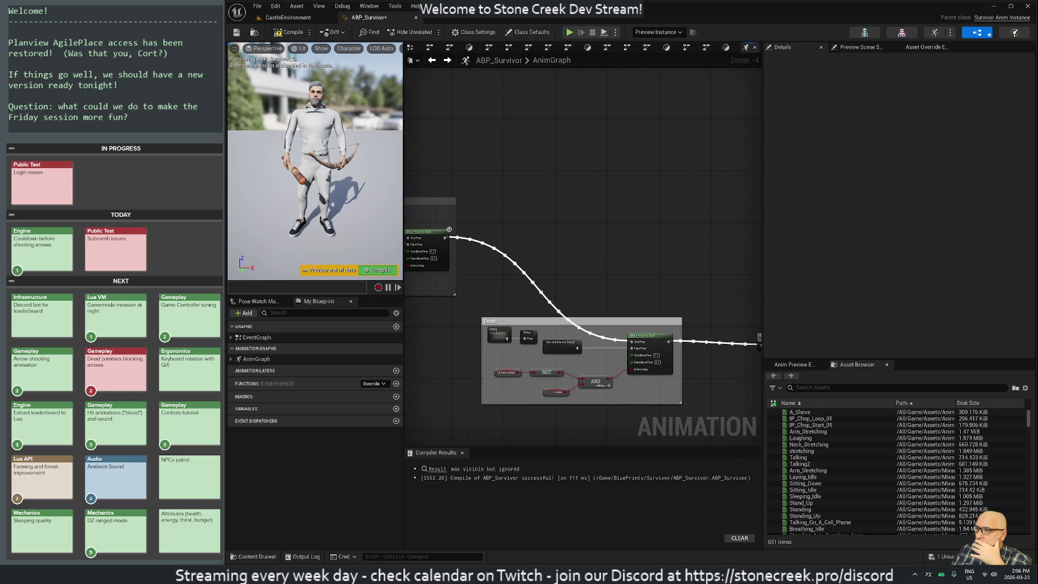
left_click_drag(651, 265, 451, 249)
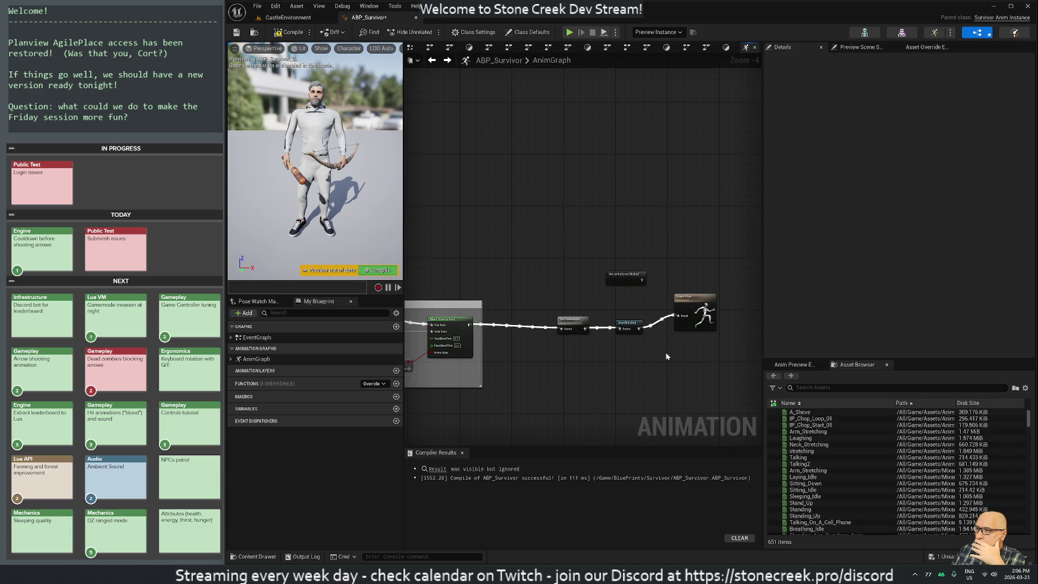
left_click_drag(554, 360, 750, 349)
mouse_move(414, 326)
left_mouse_down()
mouse_move(465, 281)
mouse_move(517, 204)
mouse_move(721, 249)
left_mouse_up()
mouse_move(538, 264)
left_mouse_down()
mouse_move(675, 284)
mouse_move(611, 403)
mouse_move(573, 343)
left_mouse_up()
left_click_drag(545, 399, 568, 201)
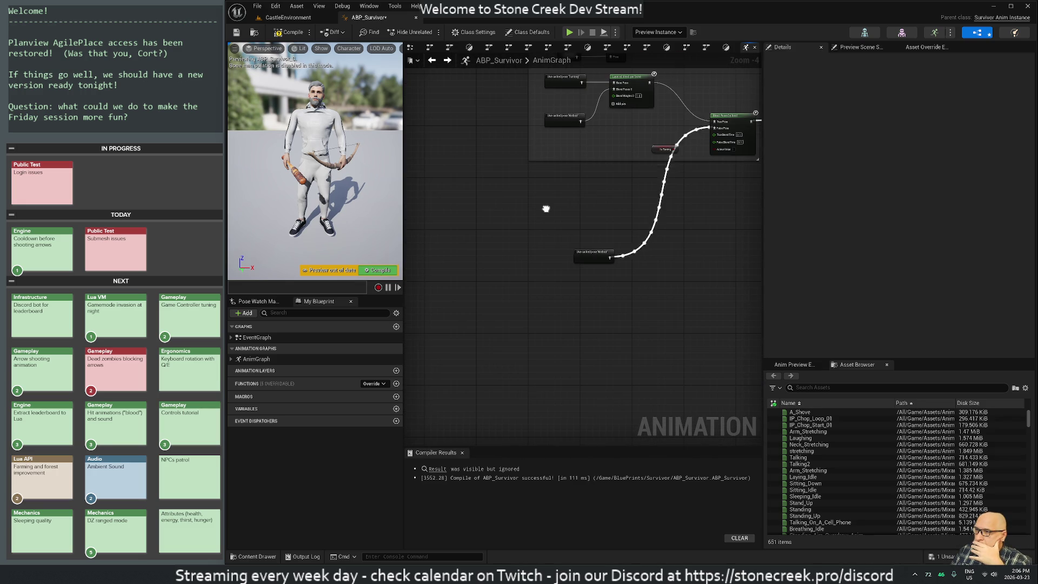
left_click(596, 262)
Place the Motion state machine and cache nodes beside the Use cached pose nodes, then enter Motion.
scroll(559, 259, "down", 3)
mouse_move(643, 163)
left_mouse_down()
mouse_move(705, 193)
mouse_move(547, 361)
mouse_move(544, 342)
left_mouse_up()
left_click(538, 385)
scroll(538, 385, "up", 6)
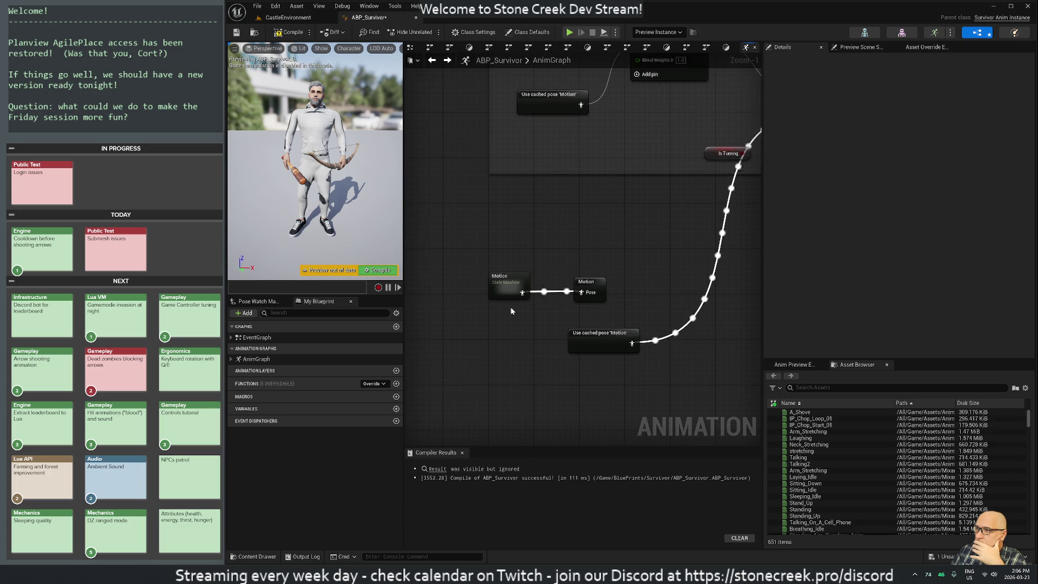
double_click(504, 288)
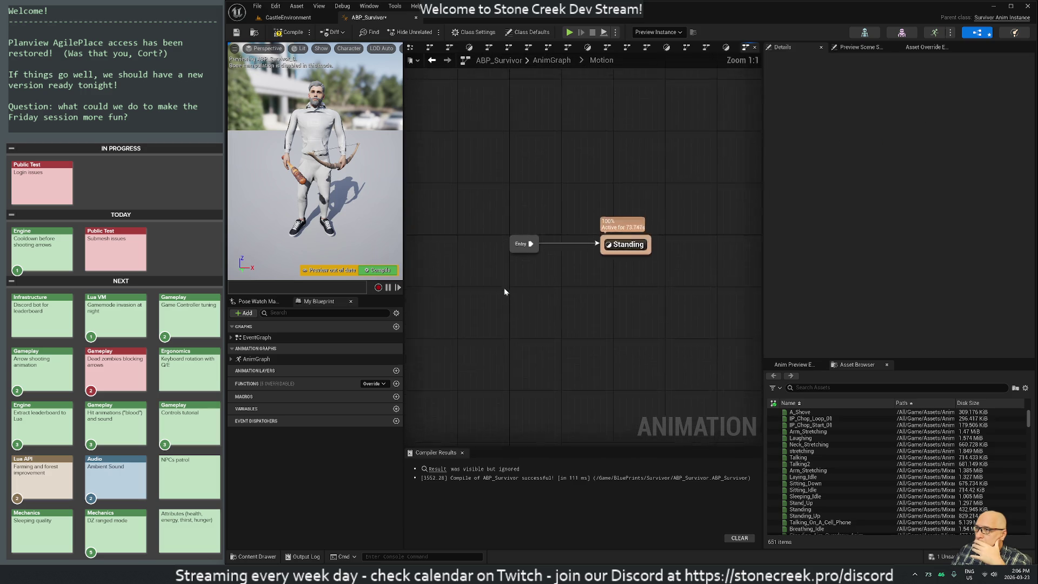
Drill from Motion into the Standing state, its nested Standing state machine, and the Still state.
double_click(636, 250)
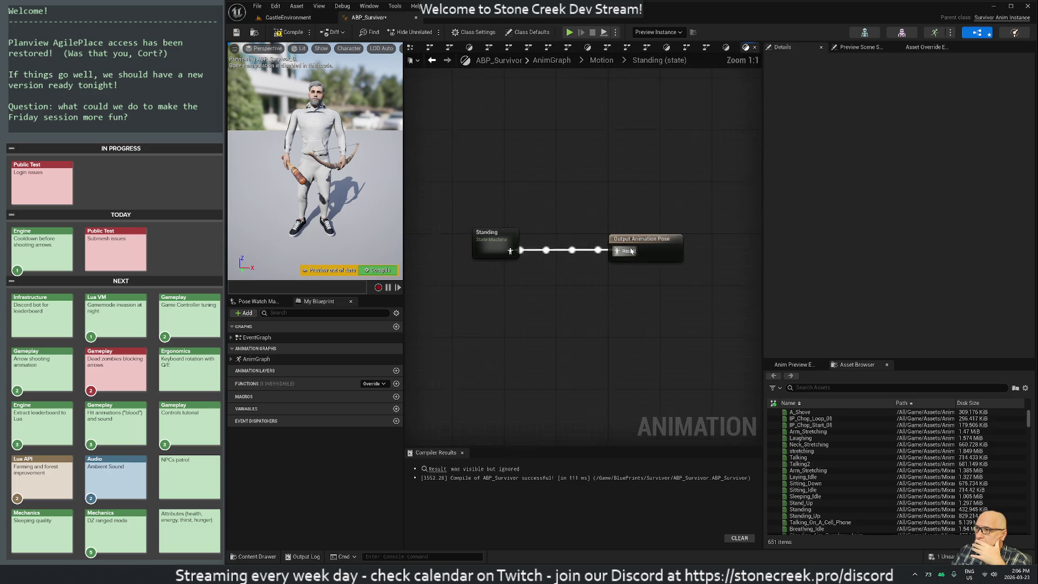
double_click(489, 255)
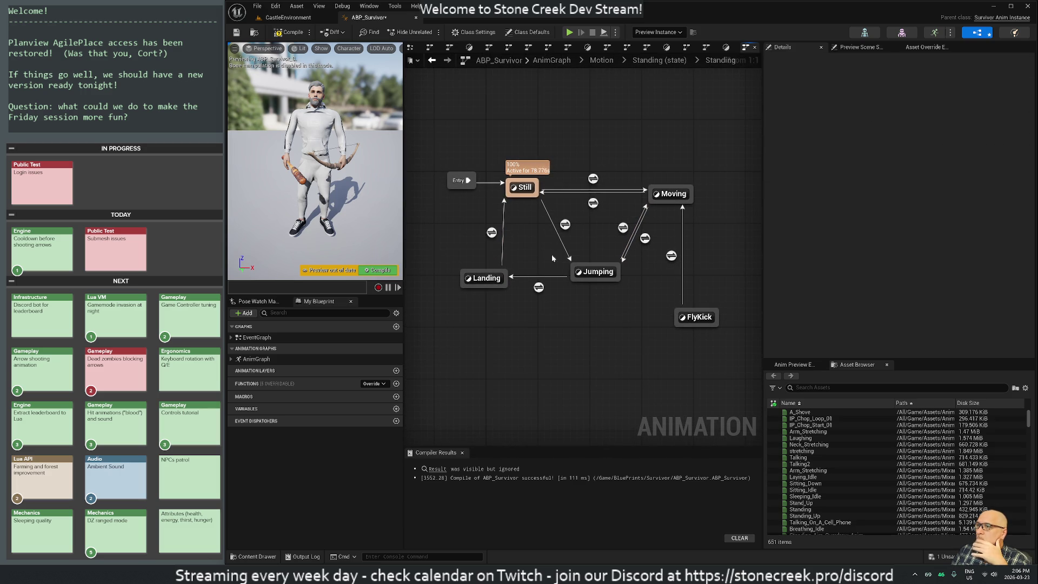
double_click(522, 187)
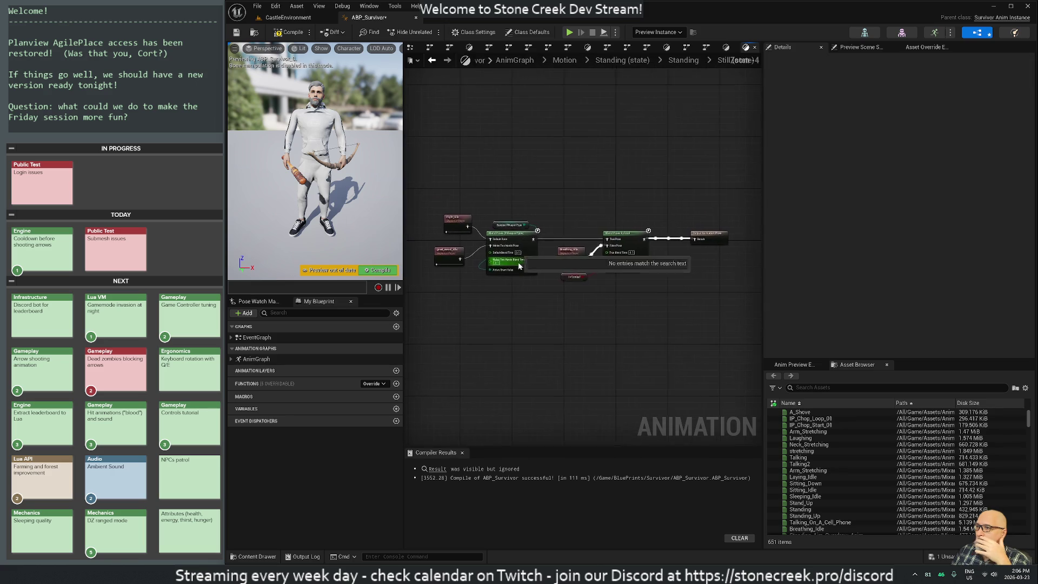
scroll(574, 344, "up", 2)
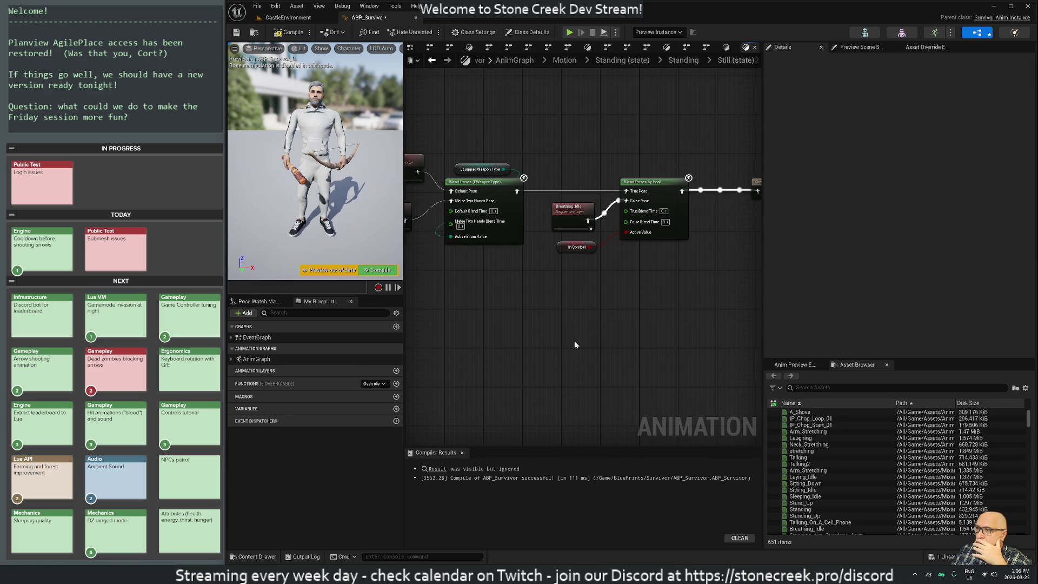
scroll(575, 345, "down", 1)
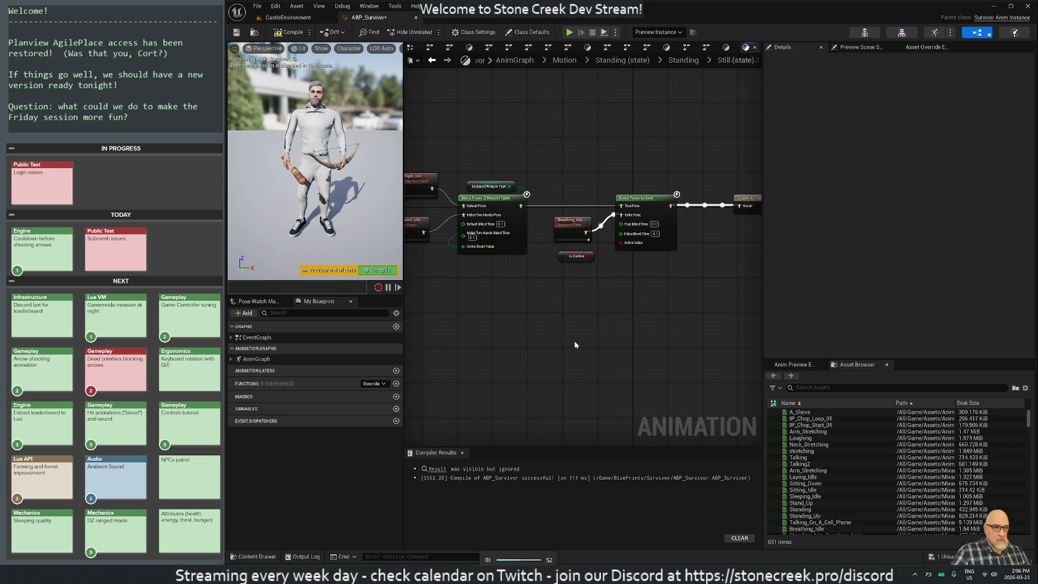
key("XF86AudioLowerVolume")
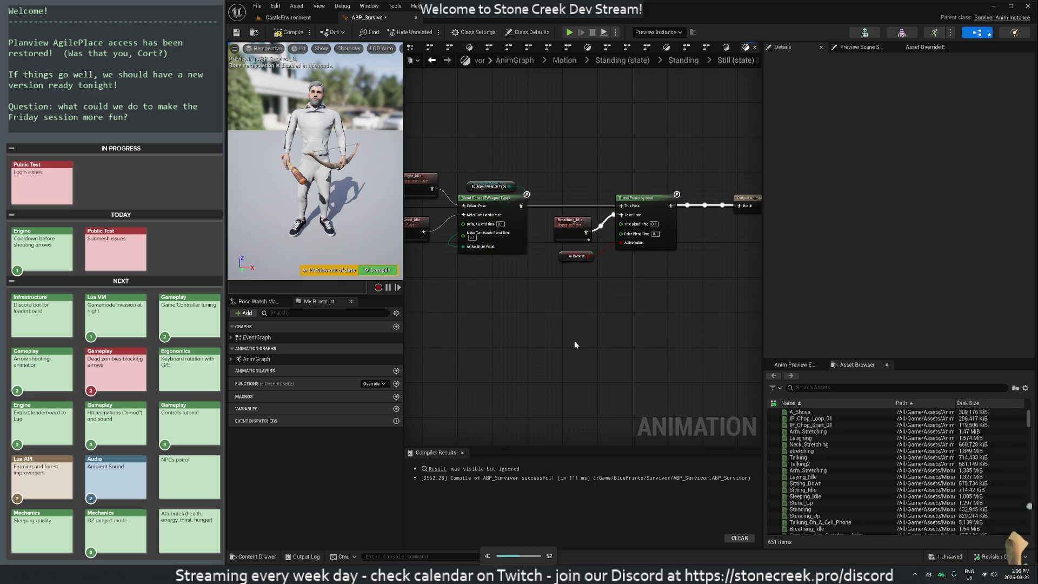
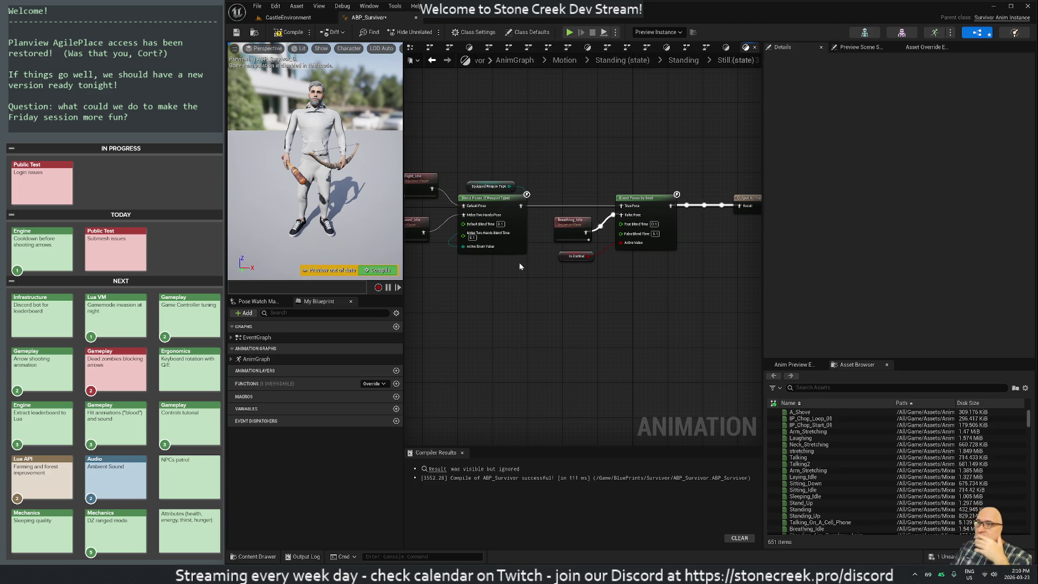
Navigate back from the Still state through Standing and Motion to the top-level AnimGraph.
scroll(553, 305, "down", 1)
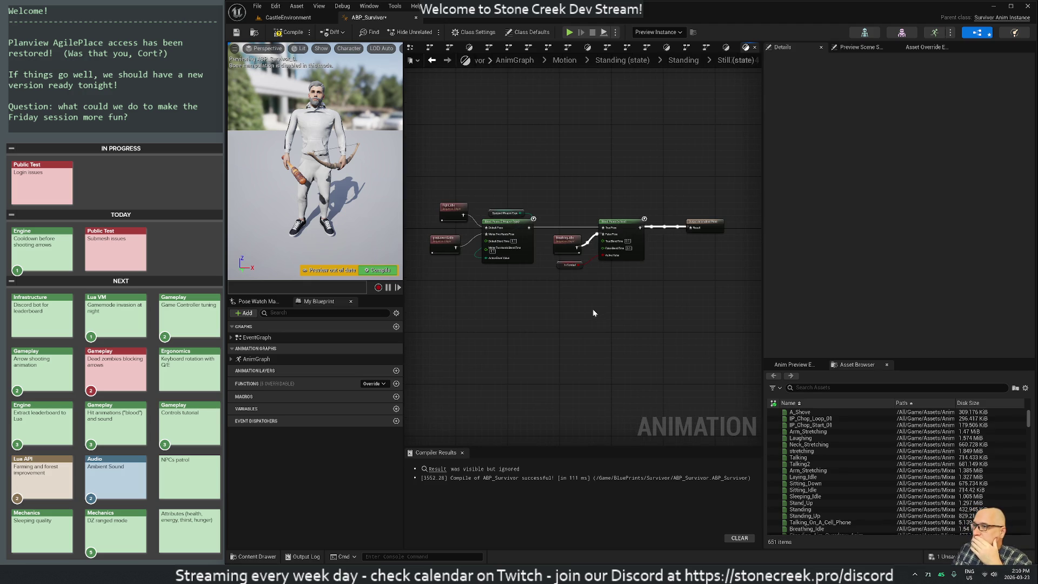
scroll(592, 309, "up", 5)
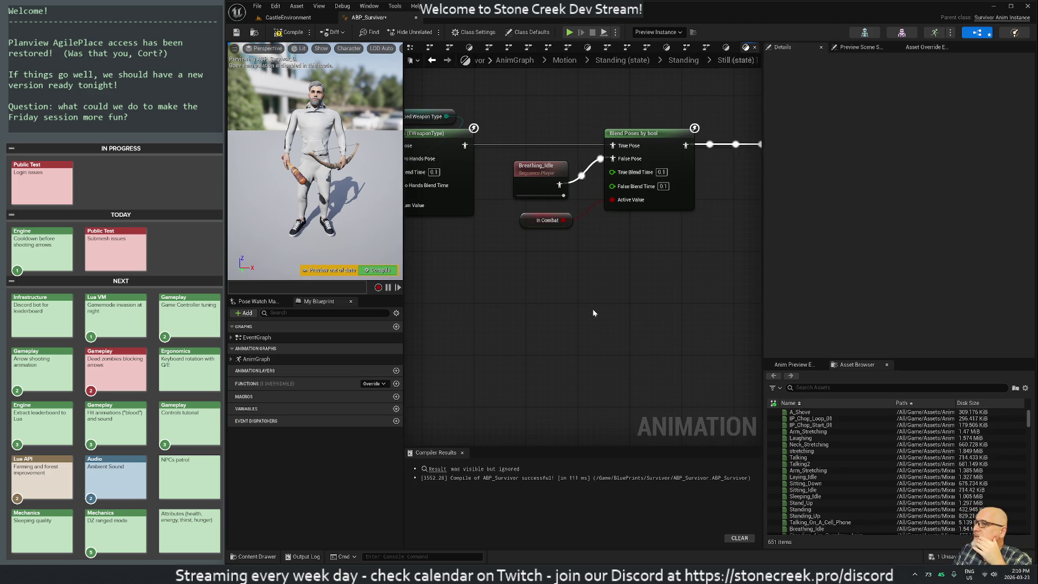
scroll(593, 309, "down", 2)
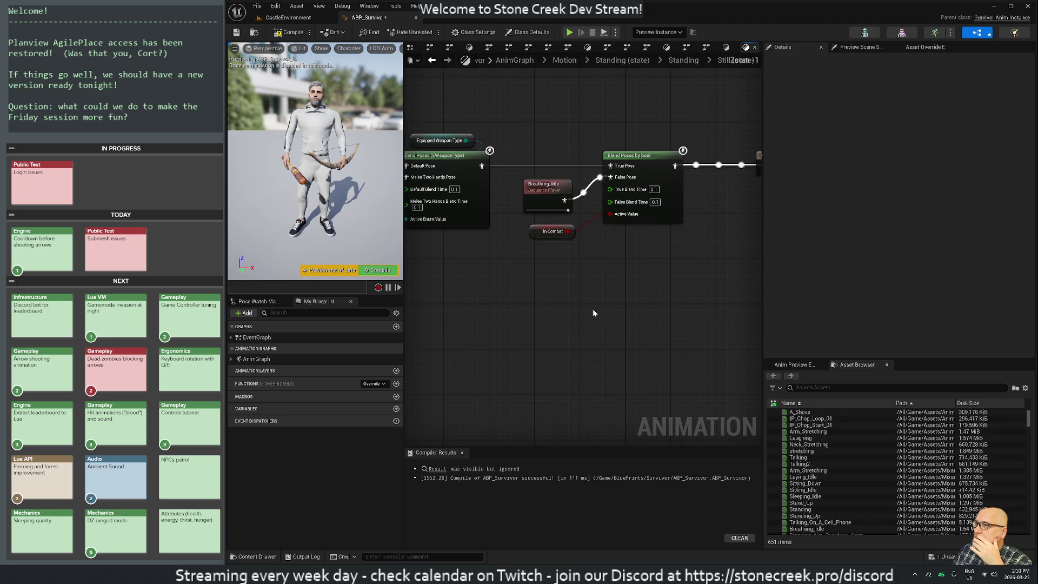
key("alt+Left")
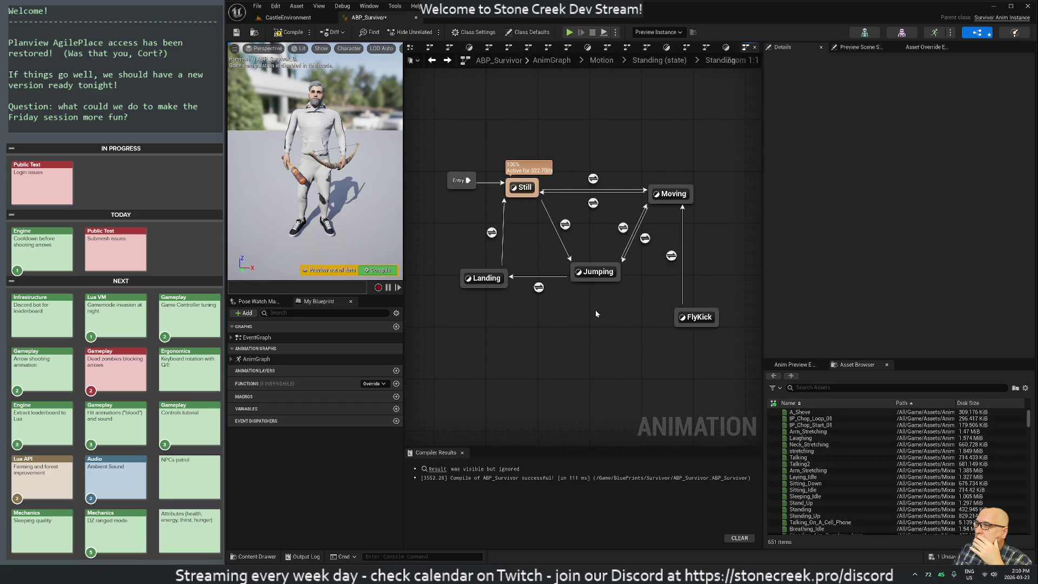
key("alt+Left")
key("alt+Left")
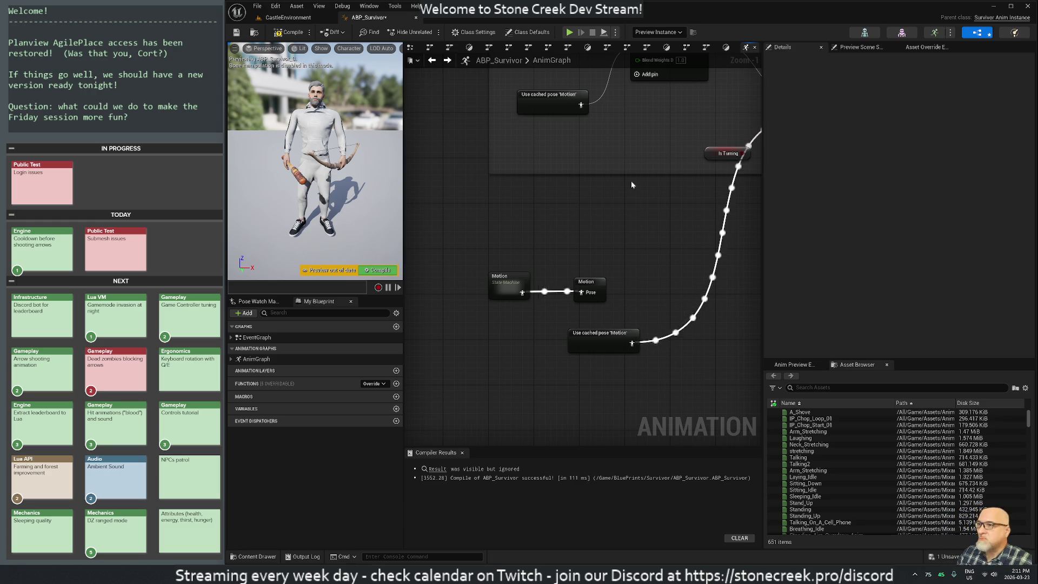
scroll(625, 194, "down", 4)
mouse_move(627, 208)
left_mouse_down()
mouse_move(608, 273)
mouse_move(572, 304)
left_mouse_up()
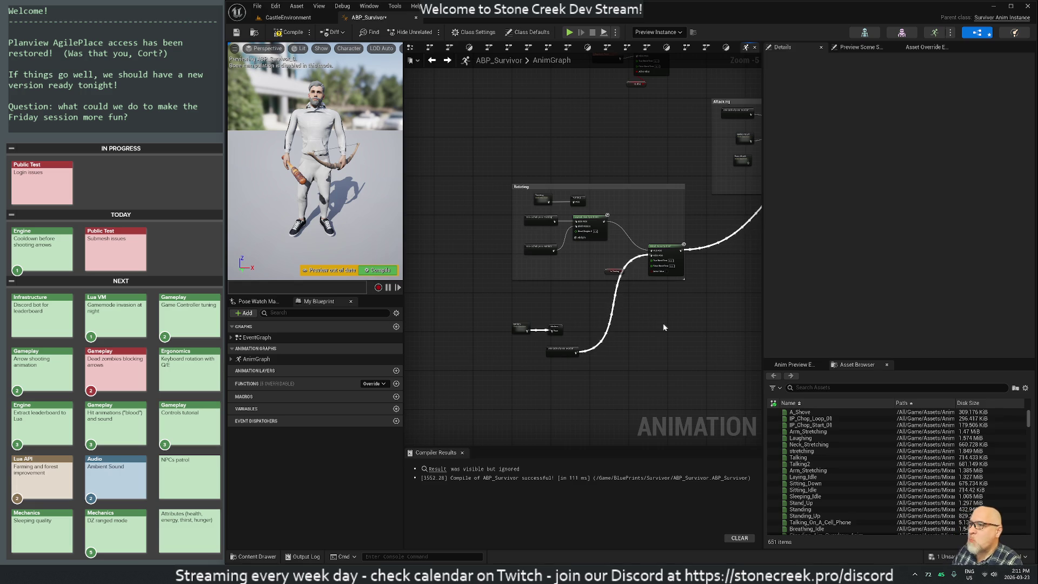
scroll(657, 318, "up", 2)
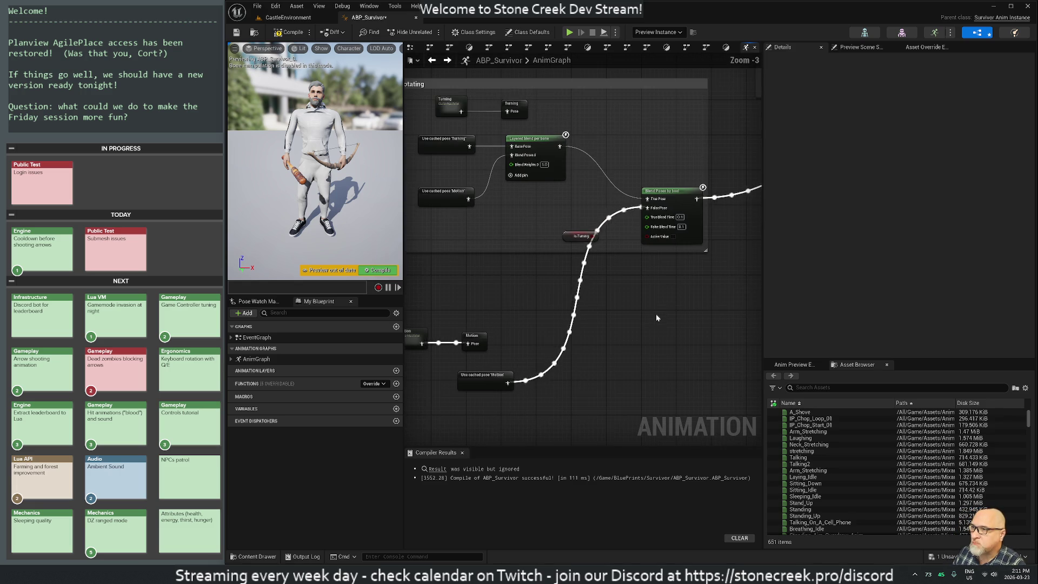
left_click_drag(672, 307, 667, 315)
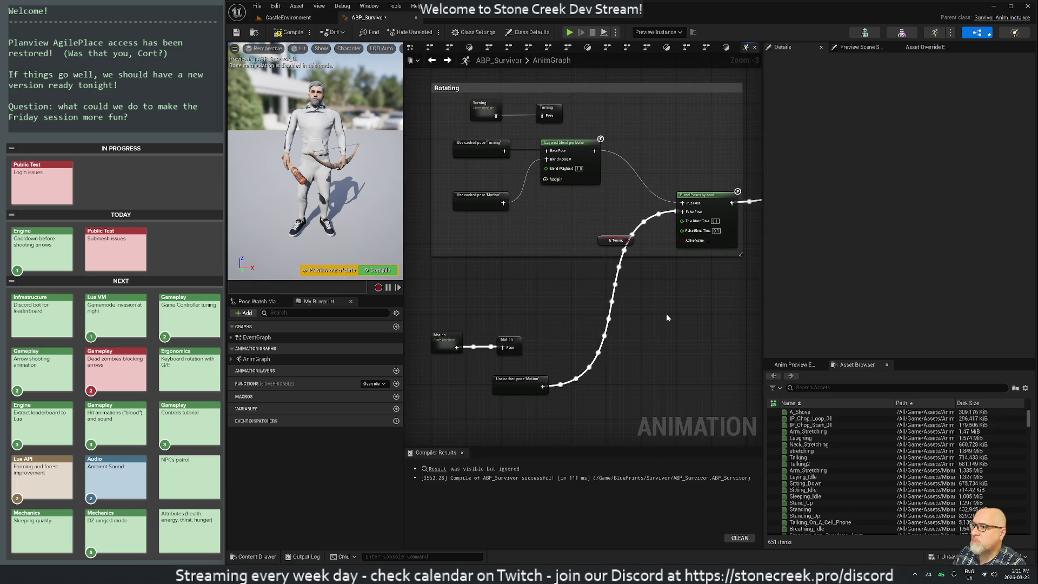
scroll(666, 313, "down", 3)
mouse_move(705, 312)
left_mouse_down()
mouse_move(481, 343)
mouse_move(632, 319)
left_mouse_up()
scroll(644, 321, "up", 3)
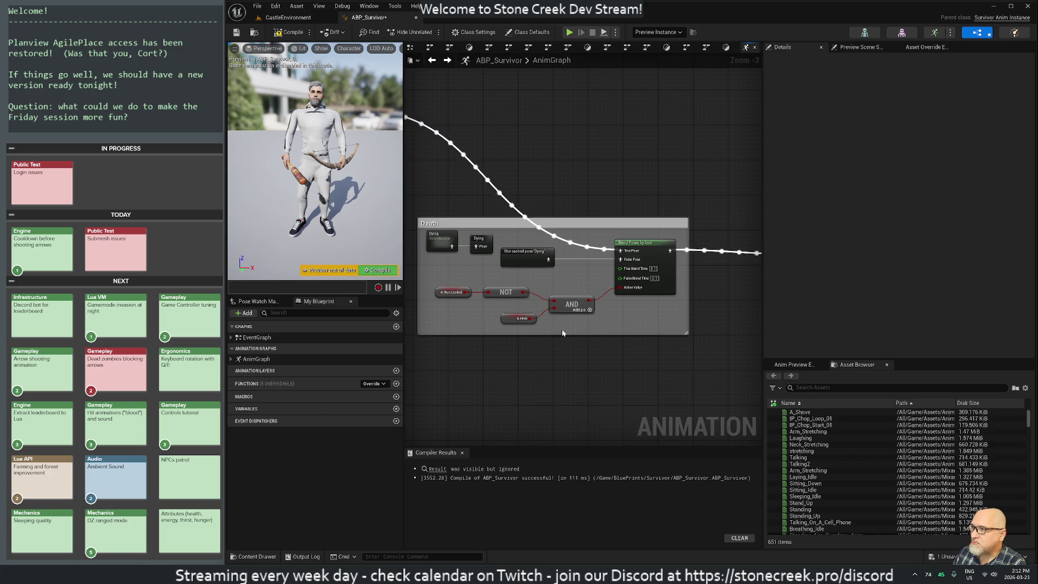
scroll(594, 314, "down", 1)
left_click_drag(507, 324, 598, 315)
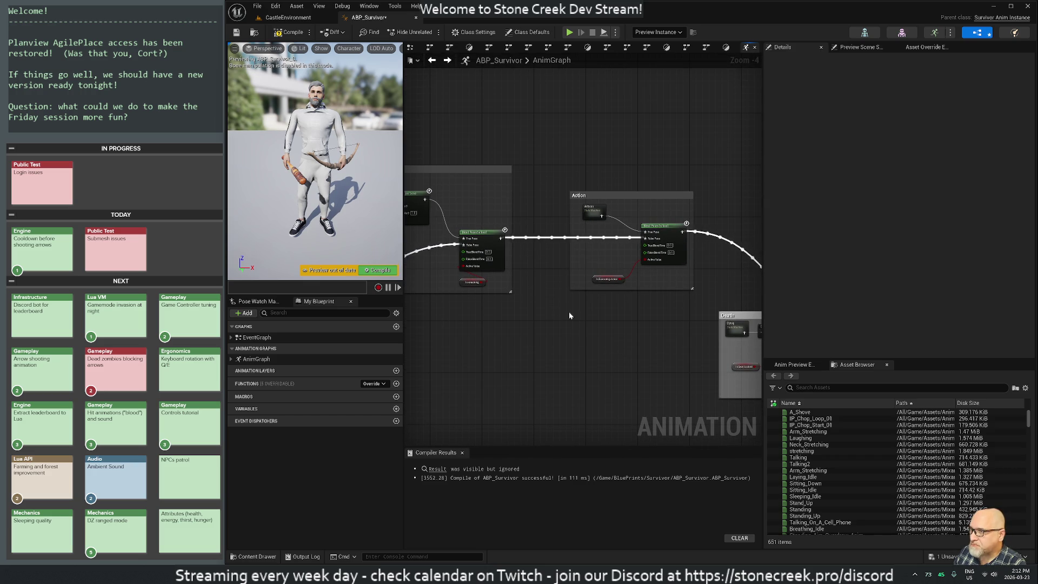
scroll(597, 314, "up", 2)
scroll(597, 319, "down", 1)
left_click_drag(498, 311, 678, 325)
scroll(578, 322, "down", 1)
scroll(578, 322, "up", 1)
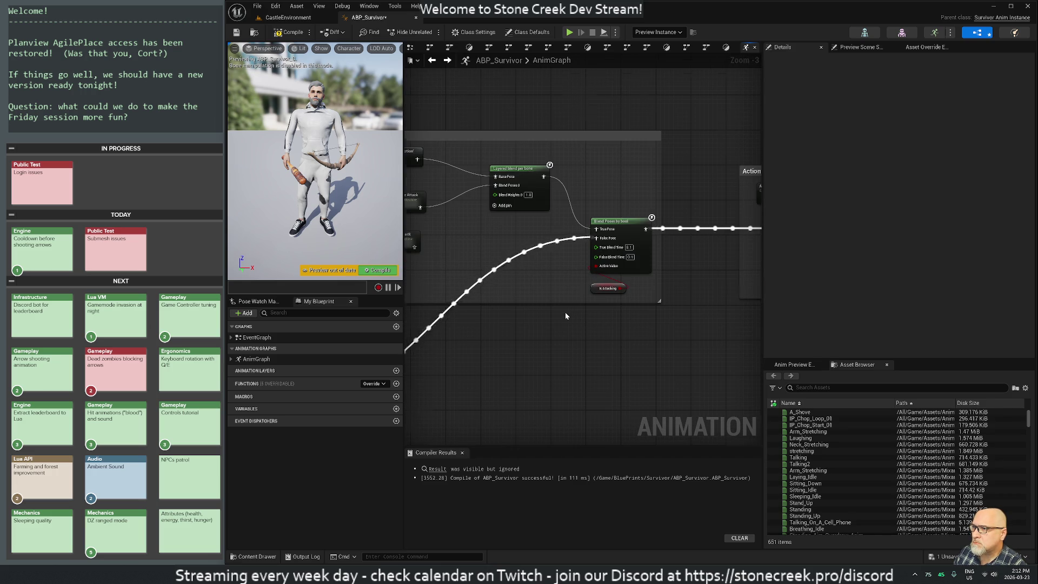
scroll(565, 313, "down", 1)
mouse_move(565, 312)
left_mouse_down()
mouse_move(605, 343)
mouse_move(606, 292)
left_mouse_up()
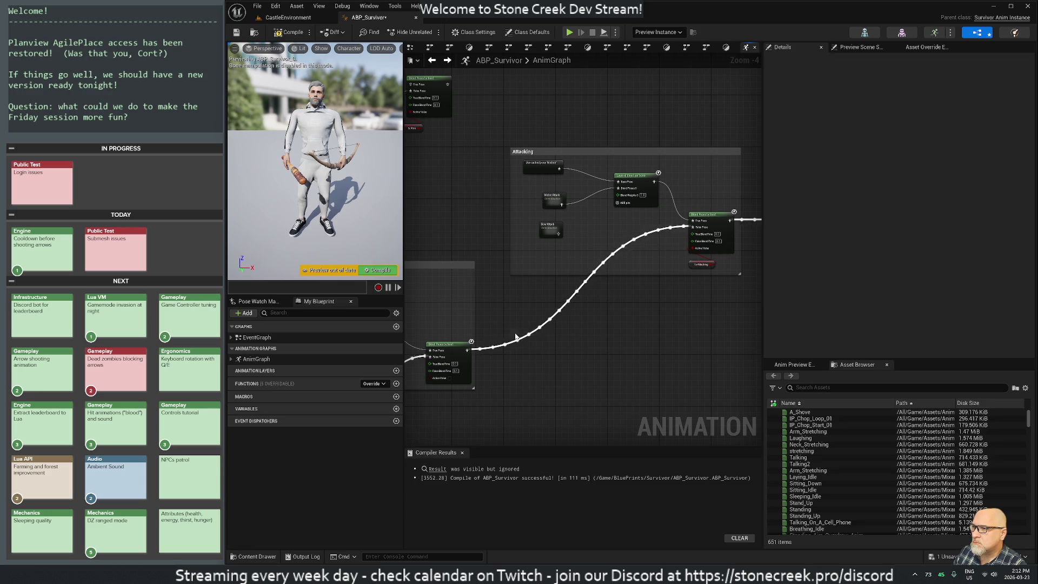
mouse_move(530, 338)
left_mouse_down()
mouse_move(618, 336)
mouse_move(712, 316)
left_mouse_up()
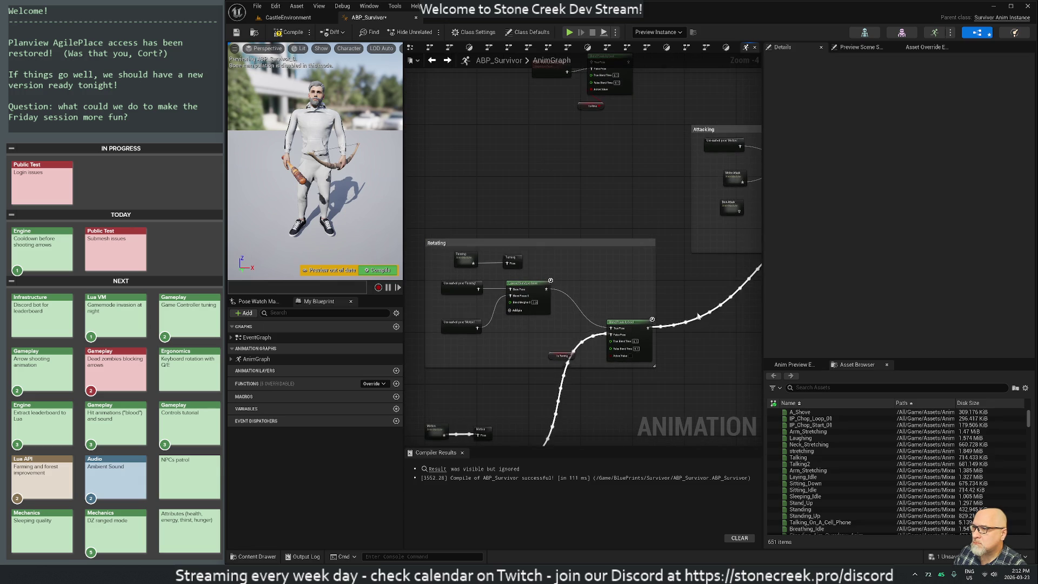
left_click_drag(597, 398, 672, 260)
mouse_move(572, 55)
left_mouse_down()
mouse_move(550, 136)
mouse_move(554, 222)
left_mouse_up()
left_click_drag(608, 105, 572, 278)
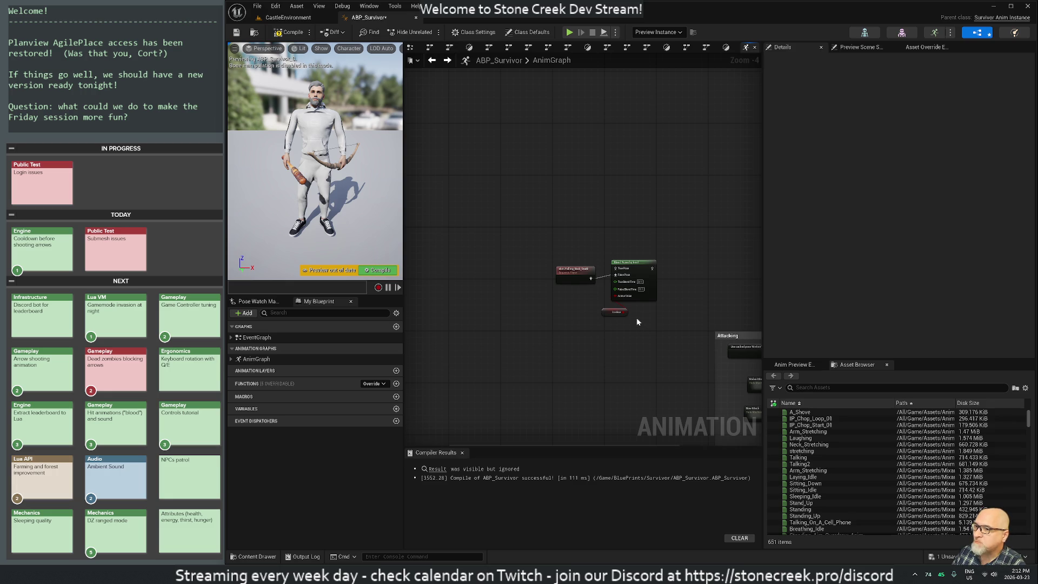
scroll(662, 373, "down", 1)
left_click_drag(665, 382, 527, 201)
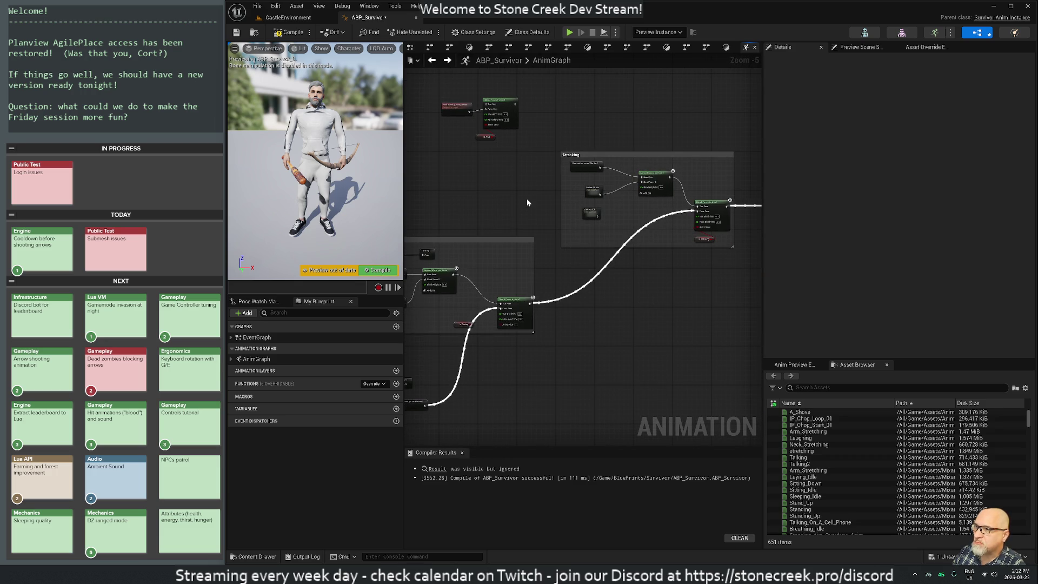
Open the All Actions node list below the Rotating section, then switch to the code editor.
left_click_drag(529, 200, 666, 181)
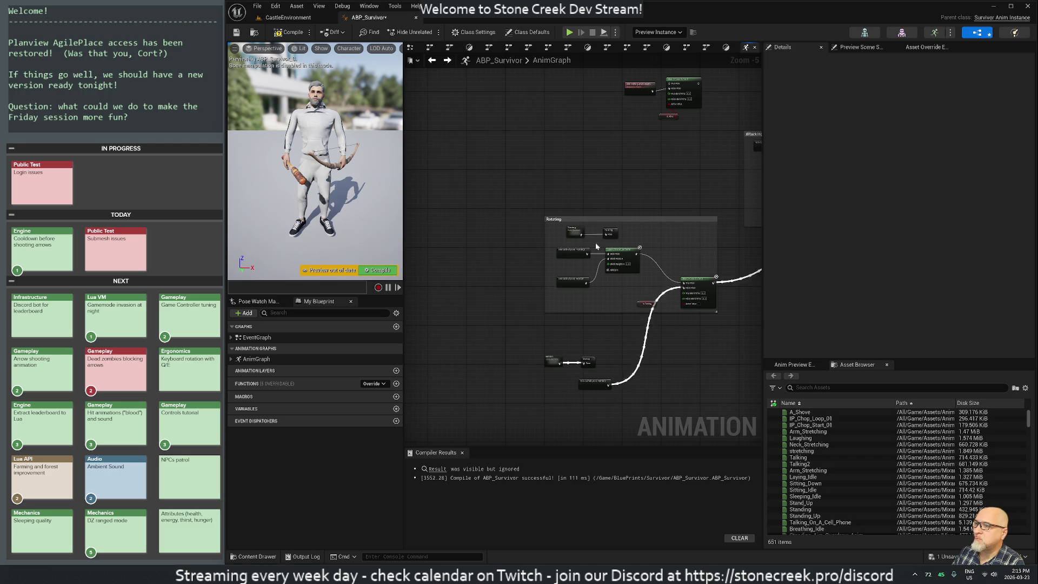
scroll(594, 242, "down", 1)
scroll(626, 263, "up", 1)
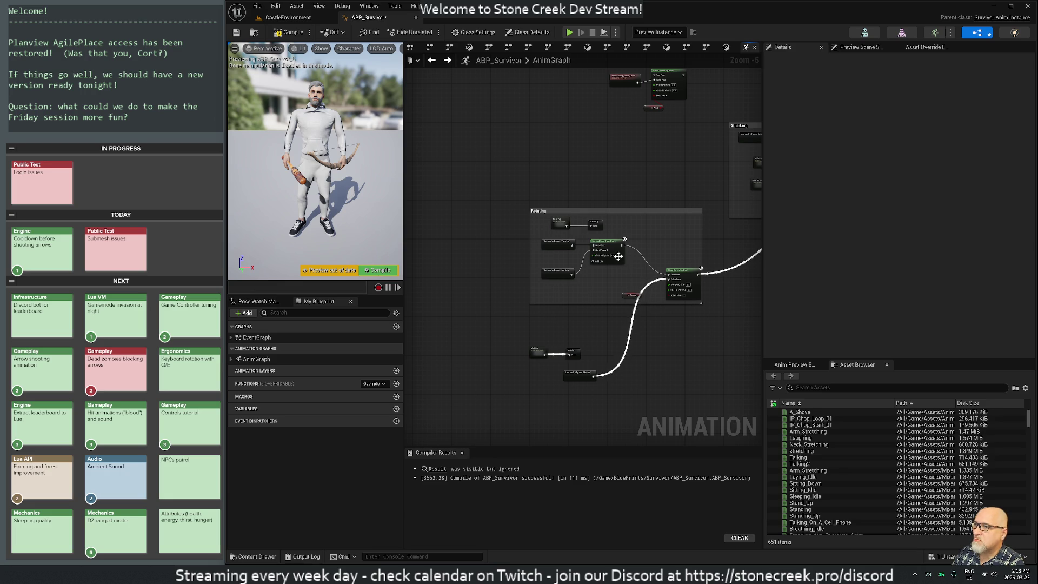
left_click_drag(470, 331, 482, 167)
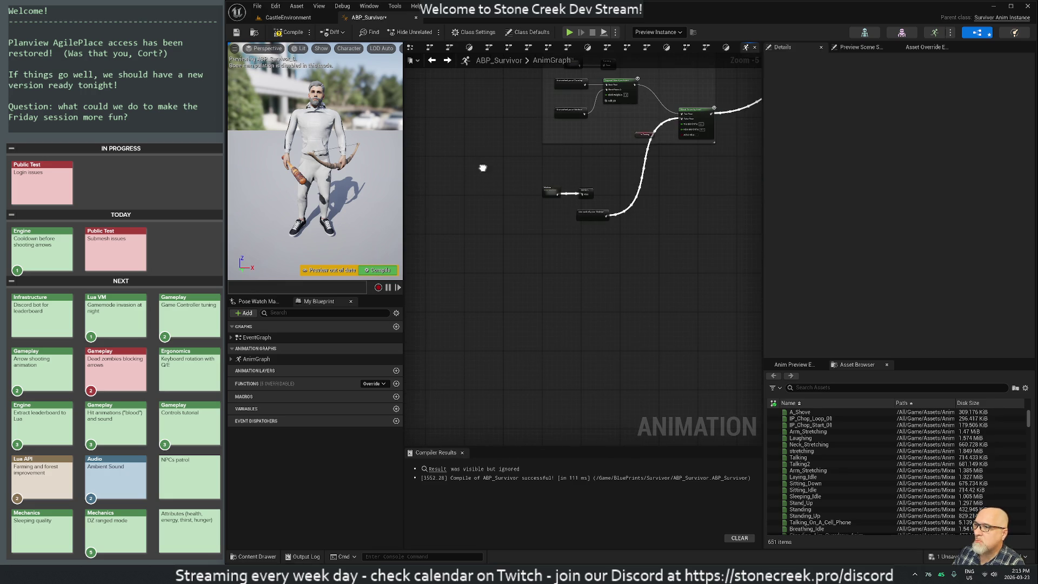
right_click(524, 258)
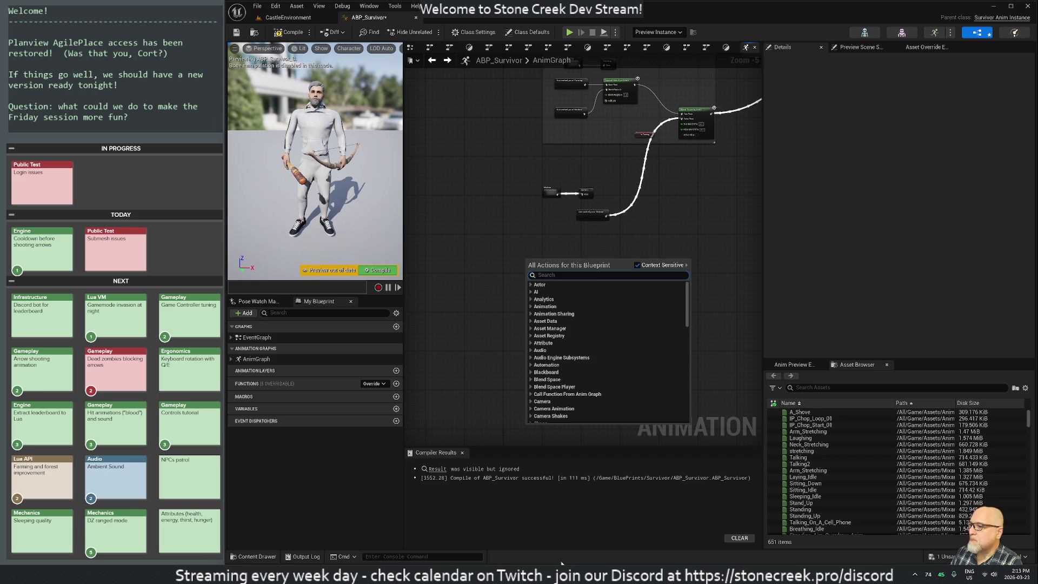
key("alt+Tab")
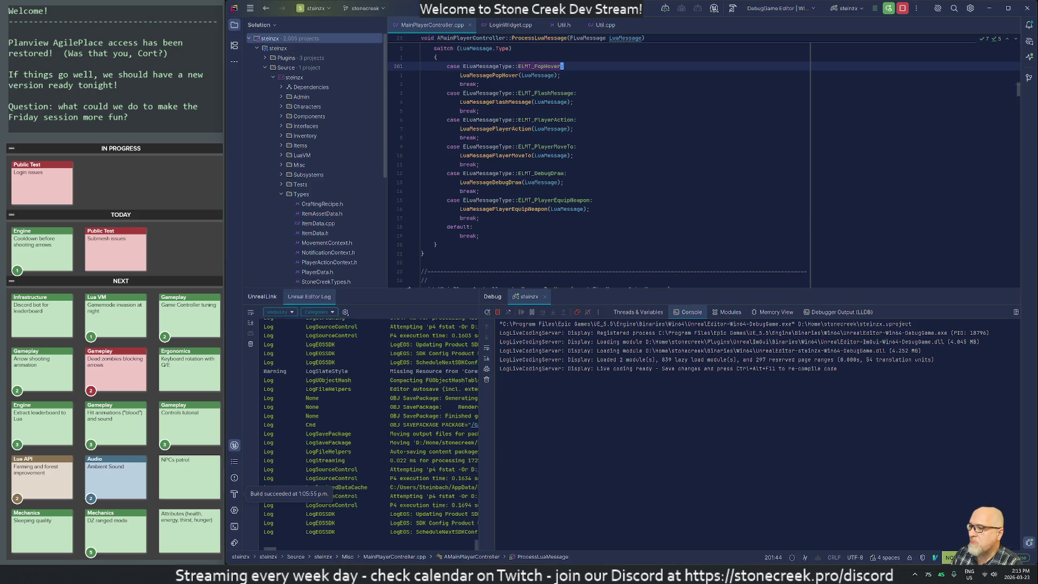
Search the project files for 'survivor' and open Survivor.cpp.
mouse_move(518, 182)
key("ctrl+t")
type("sur")
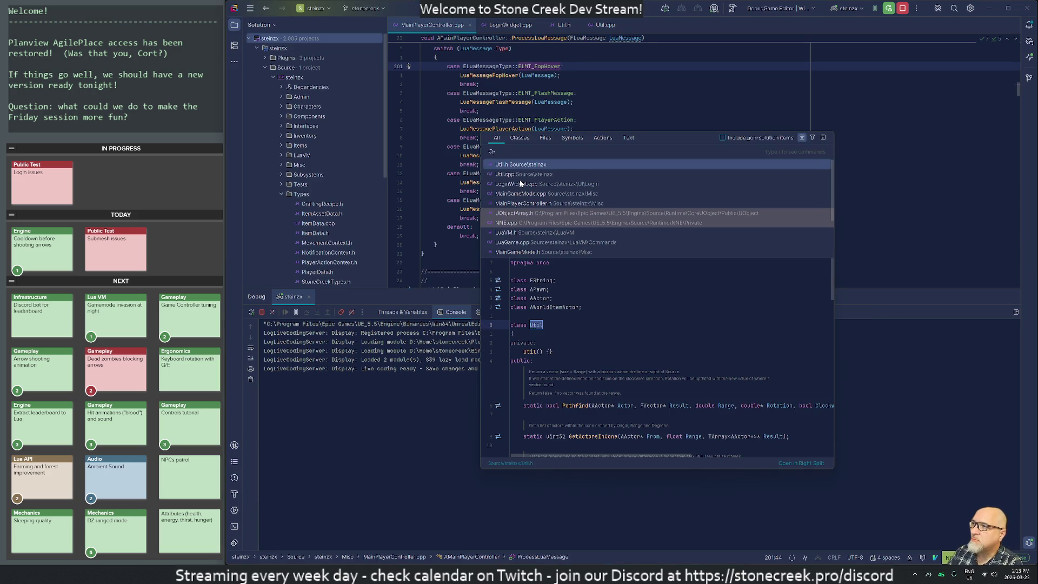
type("vivor")
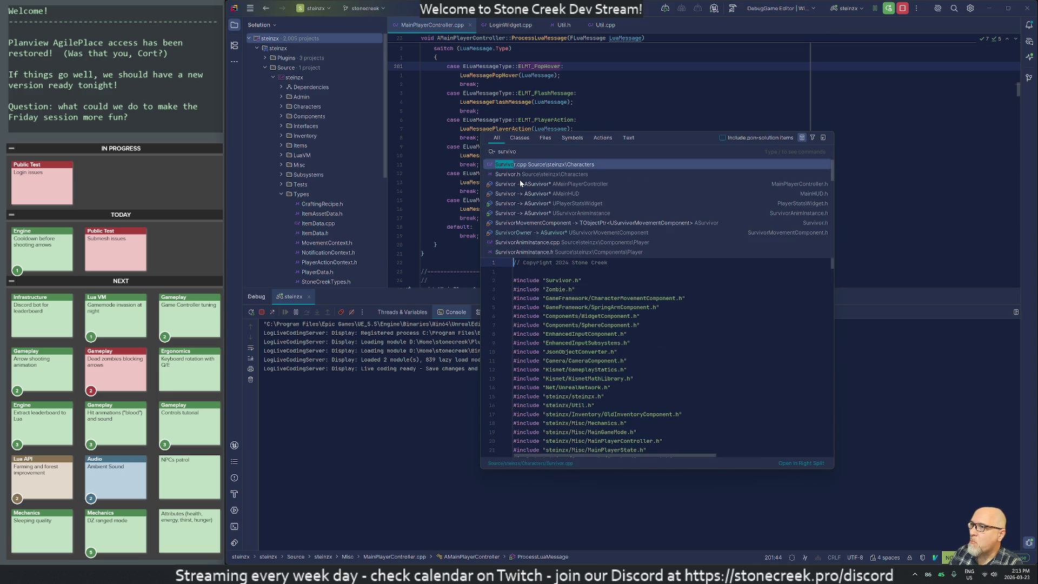
key("Return")
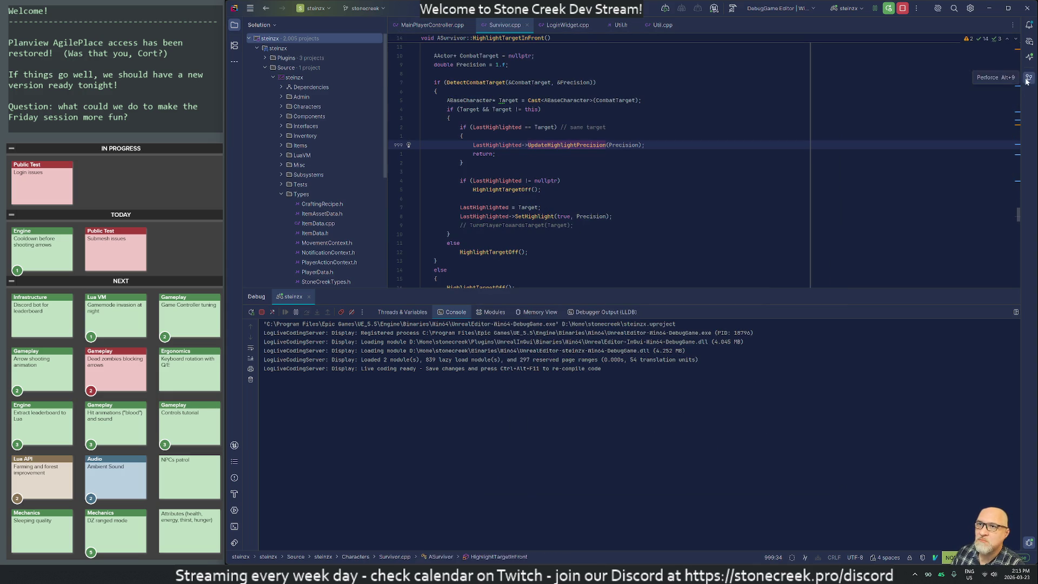
Review Perforce local changes in Animal.cpp, CraftingPanel.cpp, FlashMessageWidget.h, LuaVM.cpp, MapCaptureActor.h and MainMenu.h.
left_click(1027, 77)
scroll(397, 293, "up", 20)
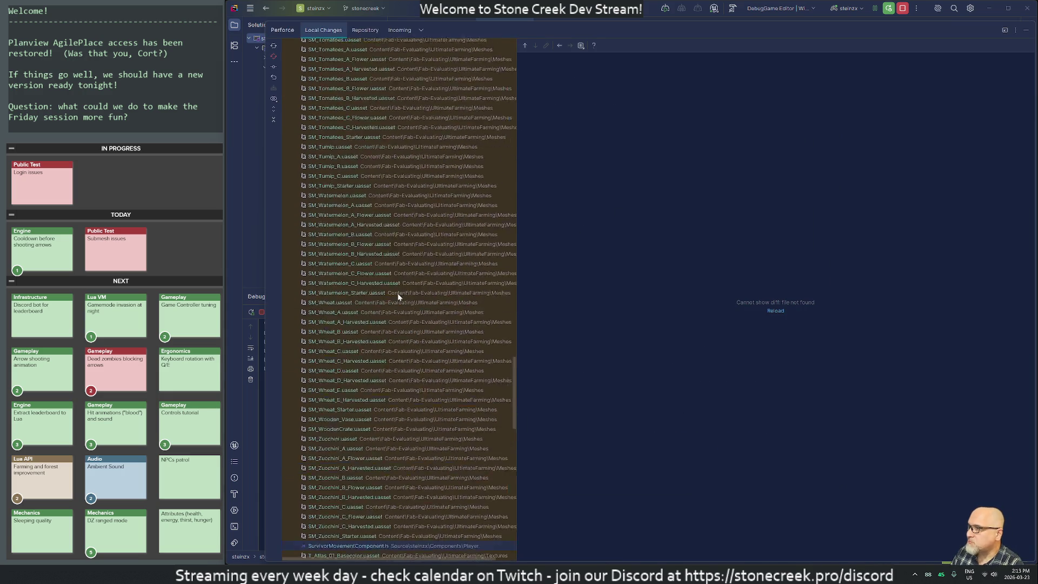
scroll(396, 295, "up", 15)
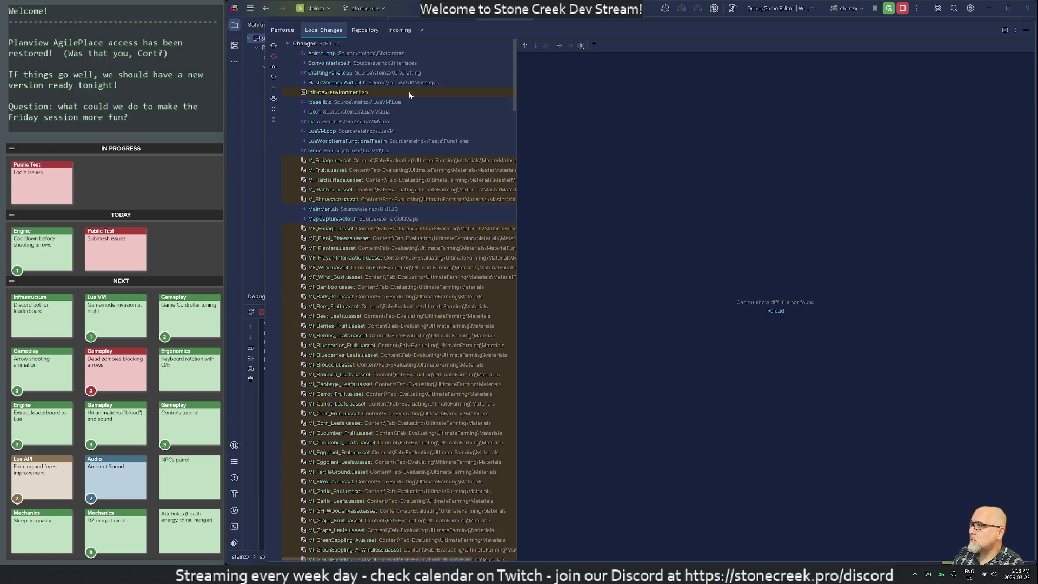
left_click(338, 54)
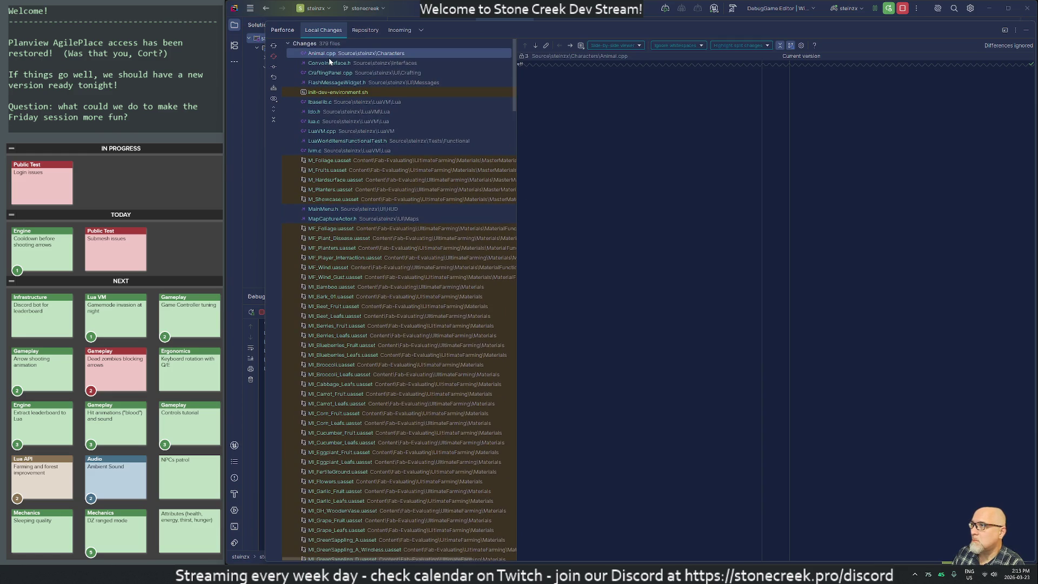
left_click(331, 72)
left_click(331, 82)
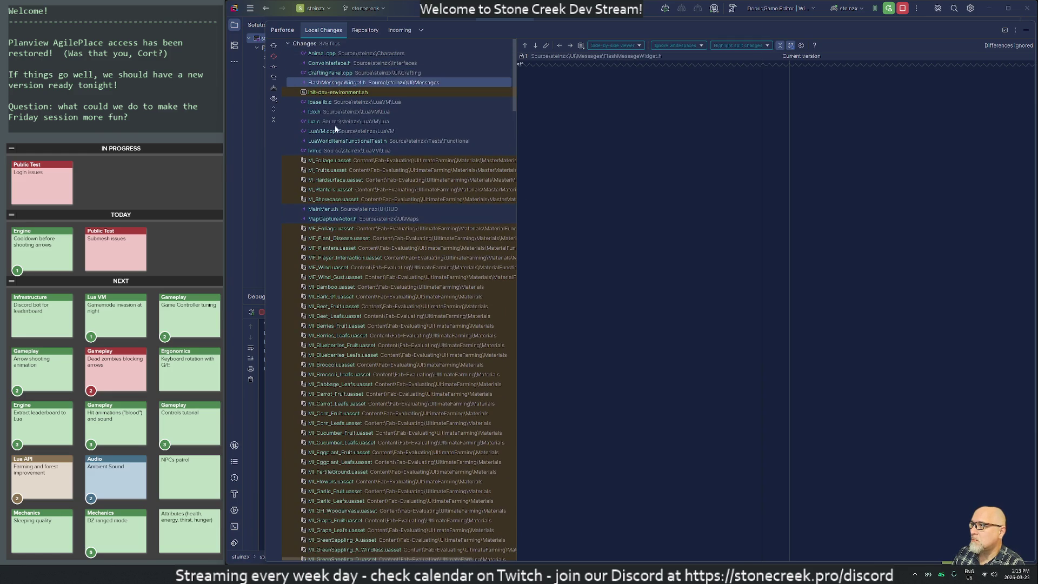
left_click(335, 131)
left_click(347, 219)
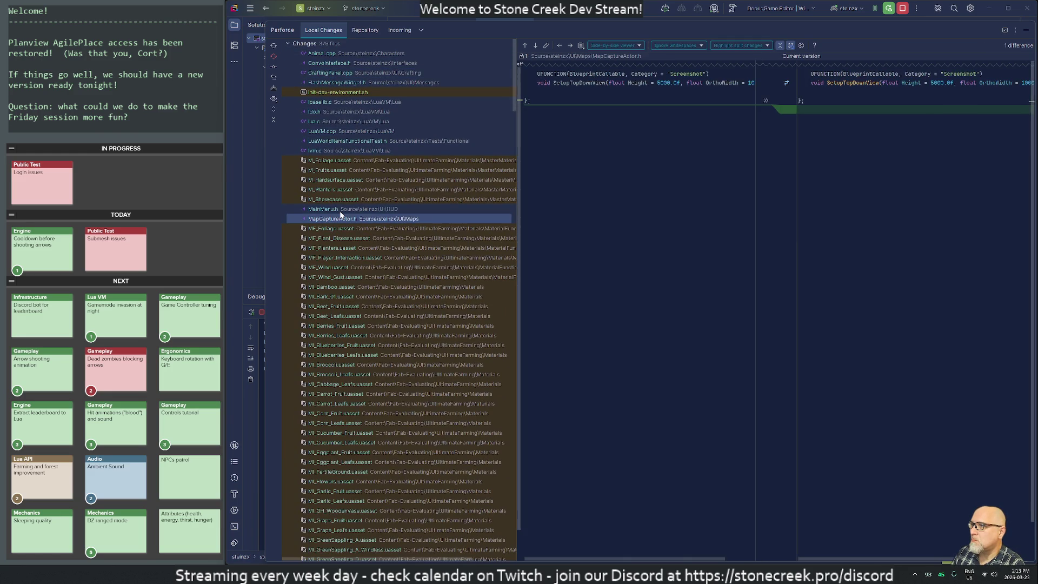
left_click(340, 210)
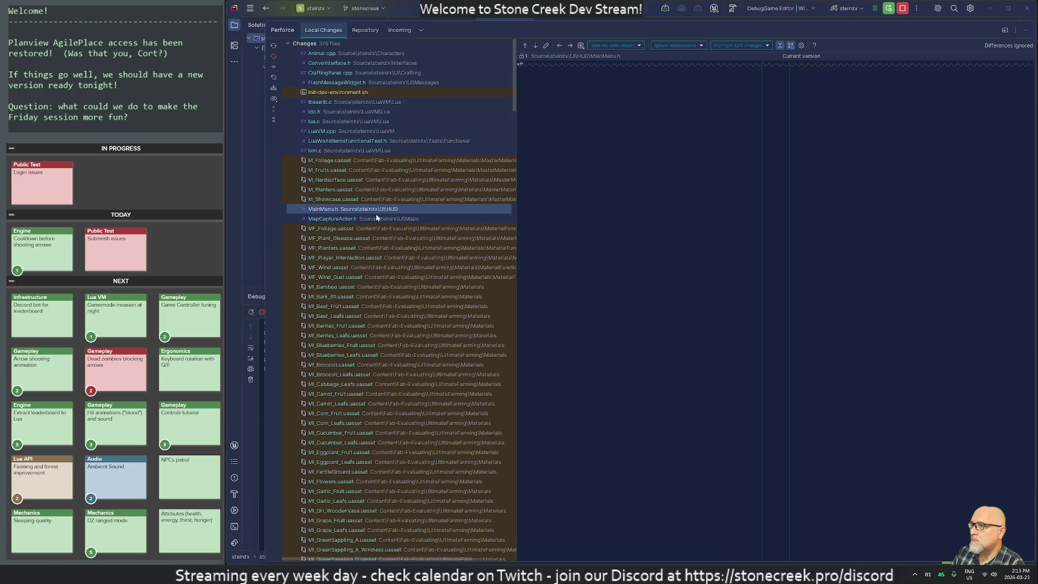
Close the local changes review, keep the steinzx debug process running, and return to Unreal.
left_click(1025, 10)
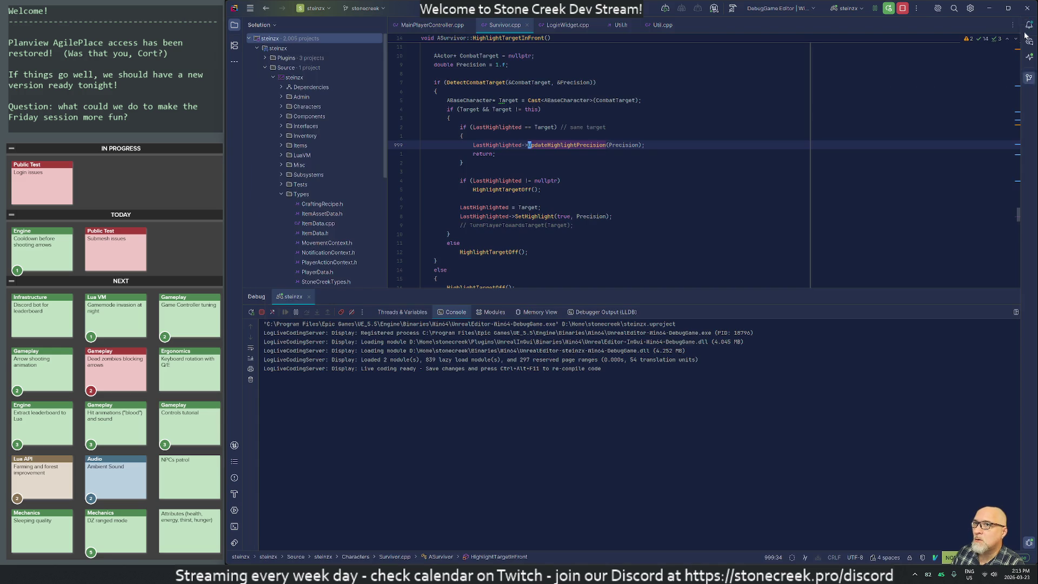
left_click(1027, 8)
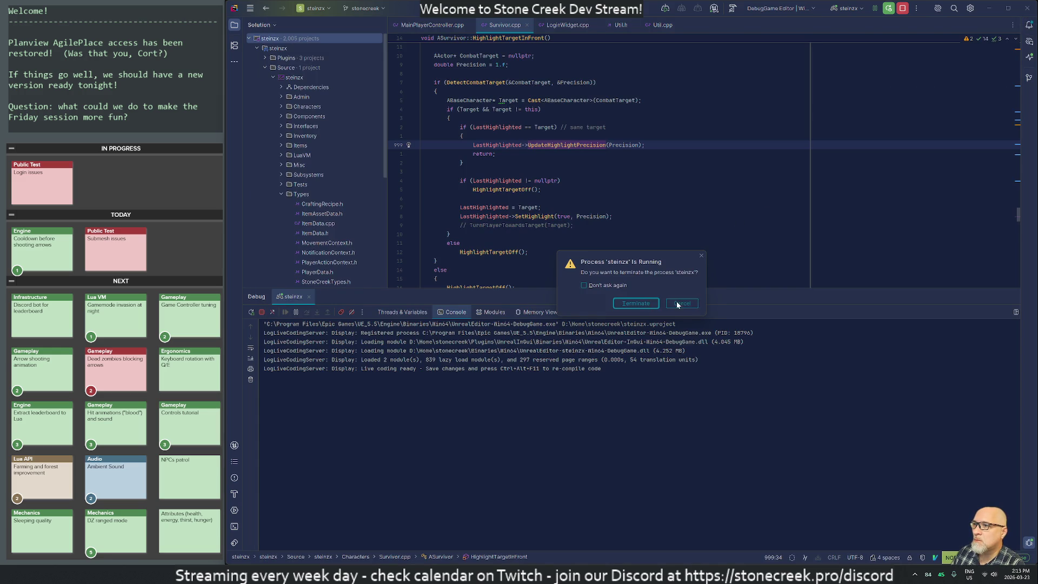
left_click(680, 303)
key("alt+Tab")
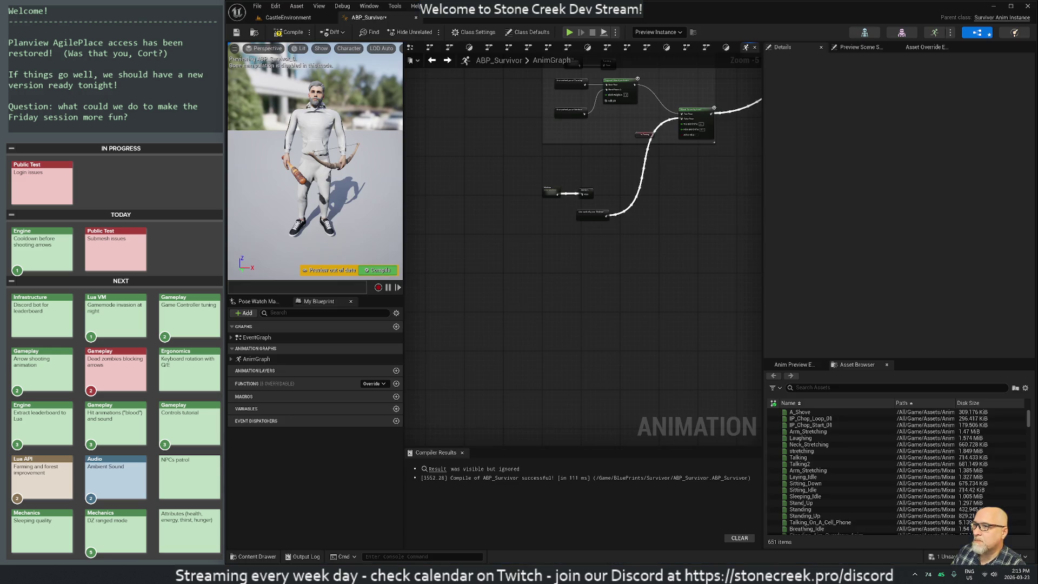
Recompile and save ABP_Survivor without checking out the asset.
left_click(289, 32)
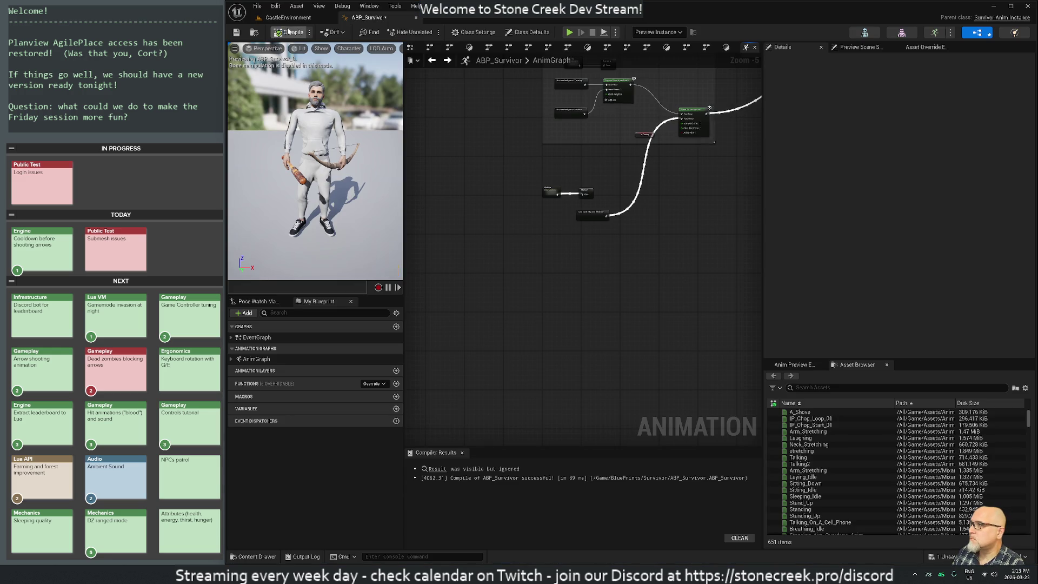
left_click(237, 33)
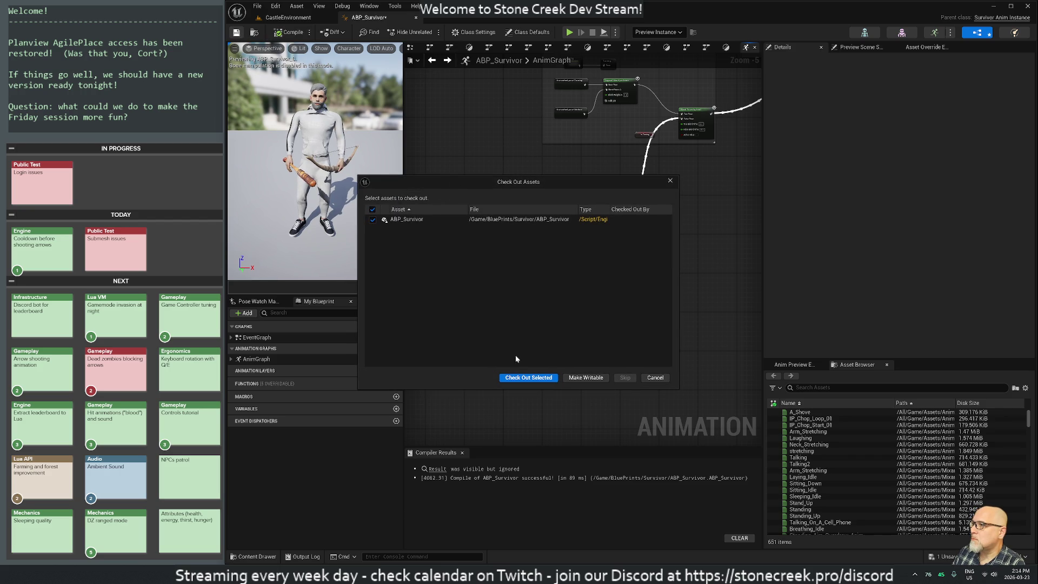
left_click(654, 377)
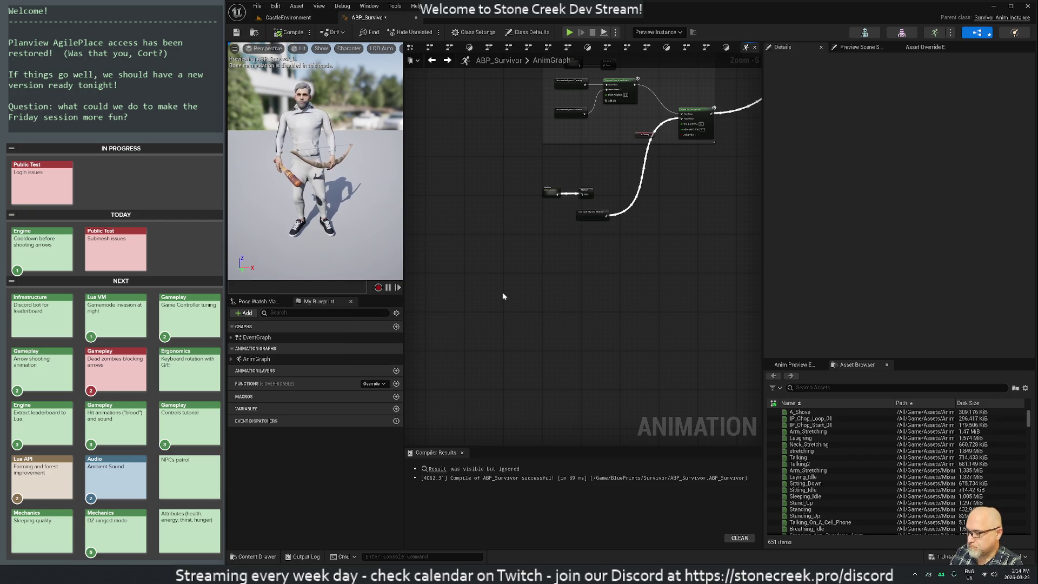
Bring up the Windows Start menu to launch P4V.
key("super")
key("Escape")
key("F7")
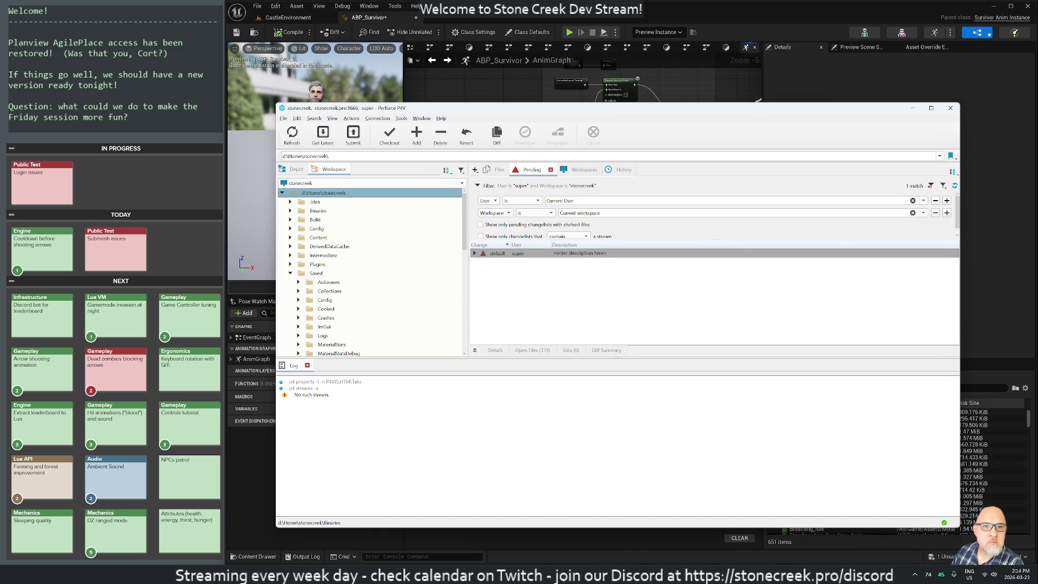
Submit the 379-file default changelist described 'Removing tabs for spaces, assets UE stamp warnings fixed'.
left_click(474, 253)
scroll(594, 292, "up", 3)
left_click(495, 253)
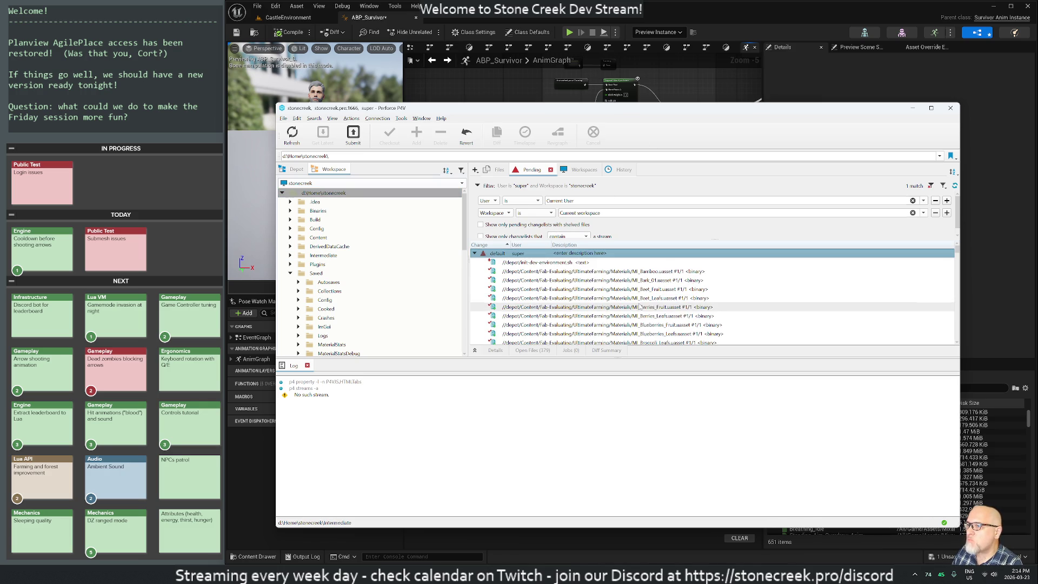
right_click(495, 253)
left_click(513, 257)
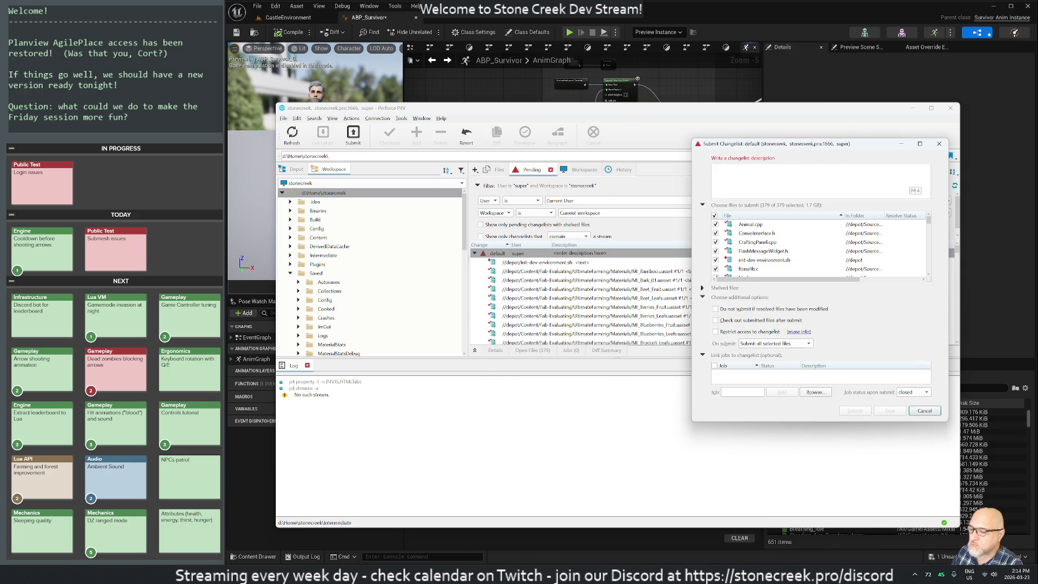
type("Removing sp")
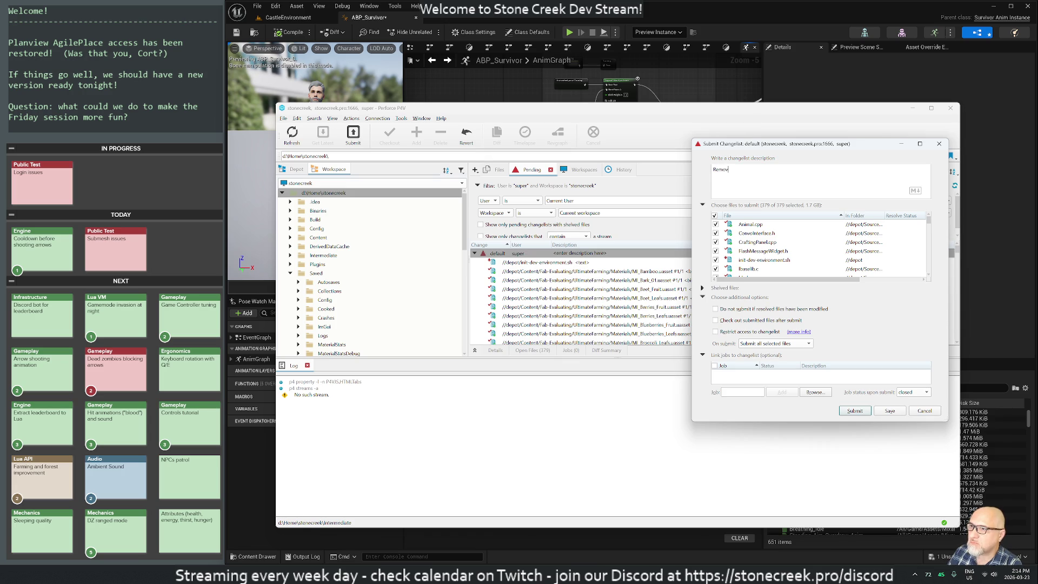
key("BackSpace")
key("BackSpace")
type("tabs for spaces, assets UE stamp warnings fixed")
key("ctrl+Return")
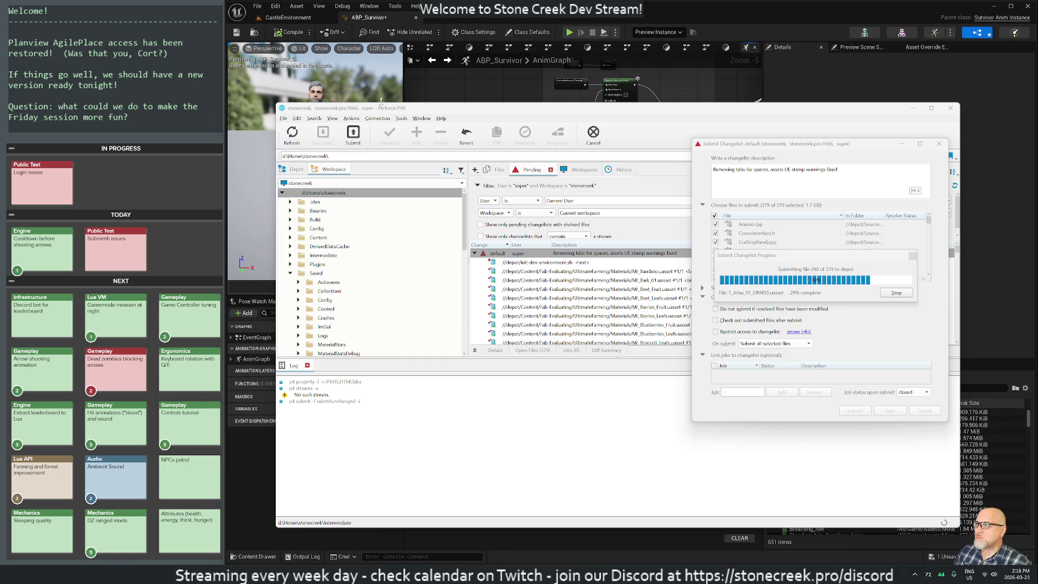
key("alt+Tab")
Pan past the Attacking section and focus the view on the cached Motion pose.
scroll(592, 226, "up", 2)
left_click_drag(673, 198, 642, 323)
mouse_move(631, 263)
left_mouse_down()
mouse_move(622, 306)
mouse_move(570, 281)
mouse_move(672, 132)
left_mouse_up()
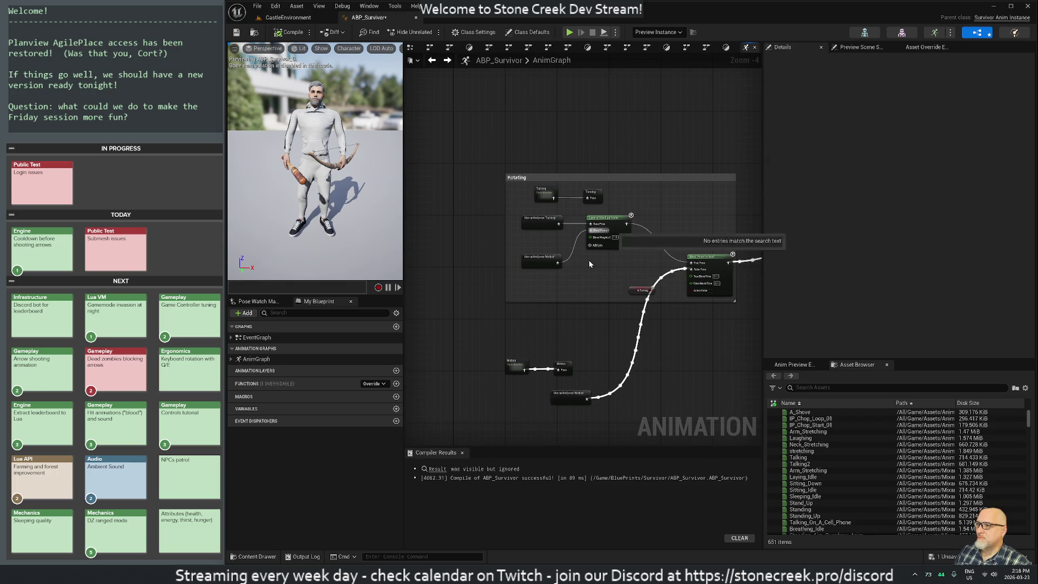
left_click_drag(566, 392, 588, 346)
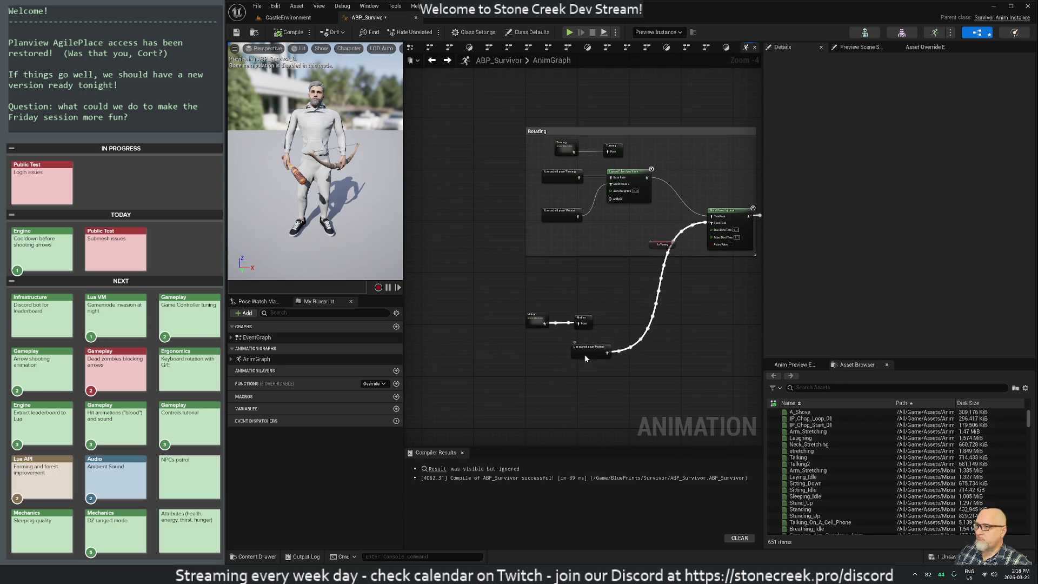
double_click(586, 350)
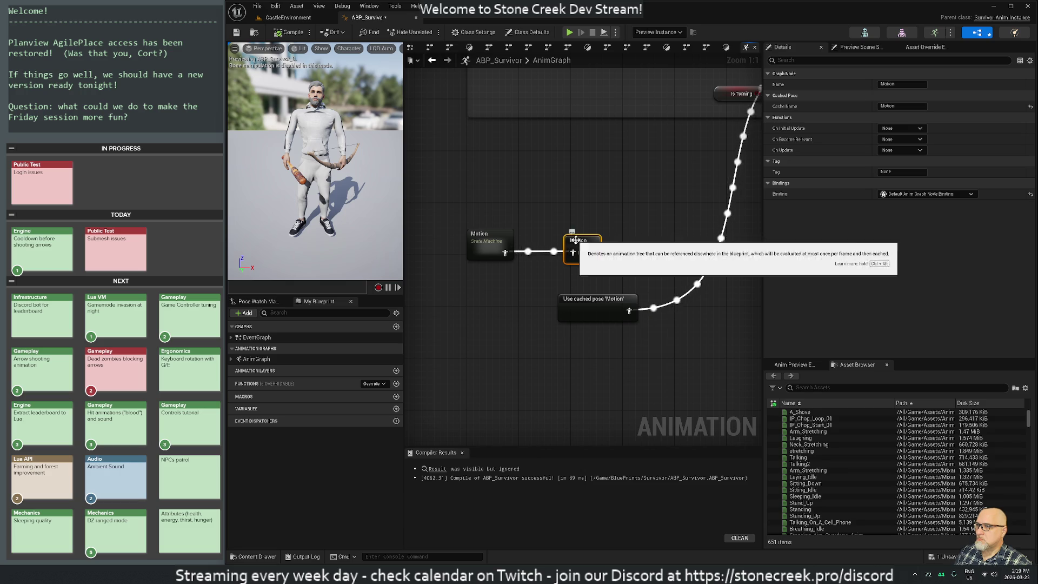
Drill into Motion, Standing, the Standing state machine and Moving state, opening BS_Survivor_Move.
double_click(490, 238)
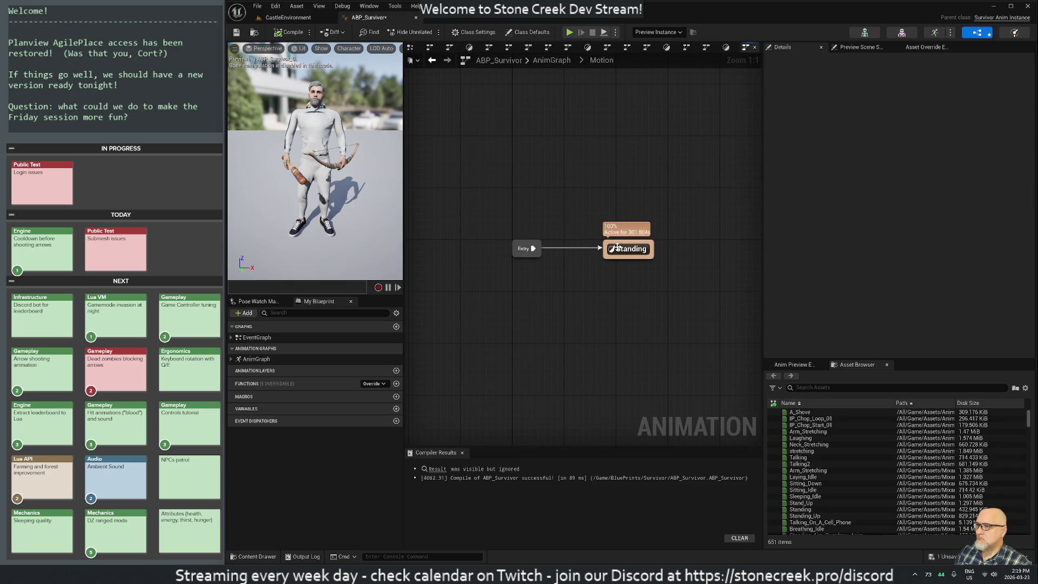
double_click(628, 247)
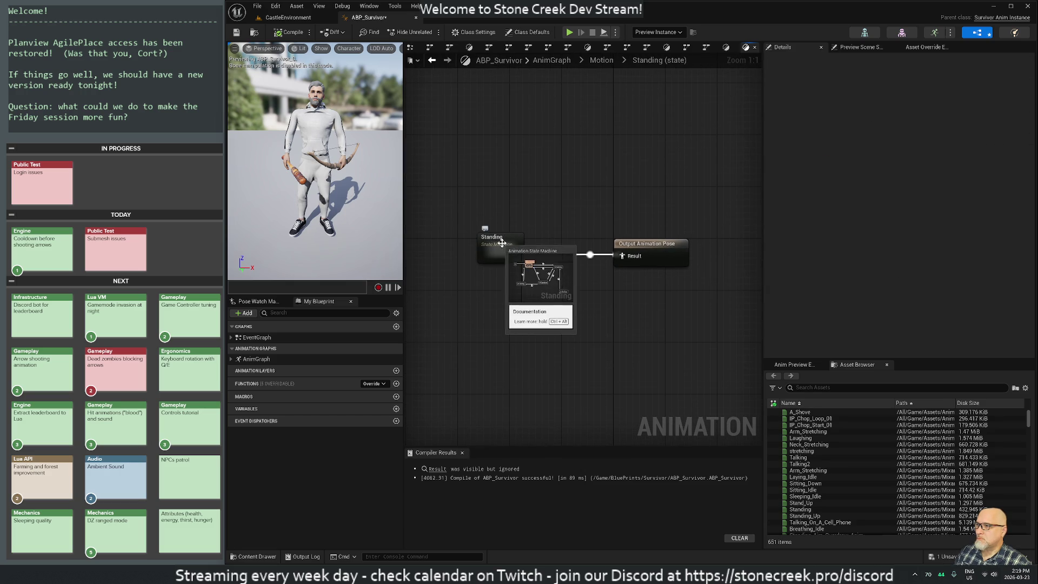
double_click(507, 240)
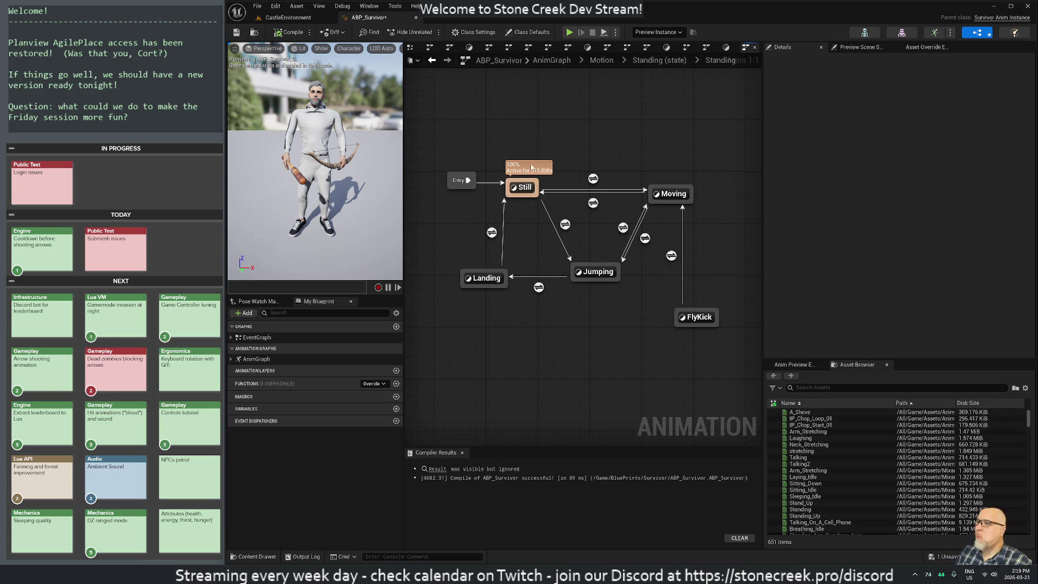
double_click(664, 193)
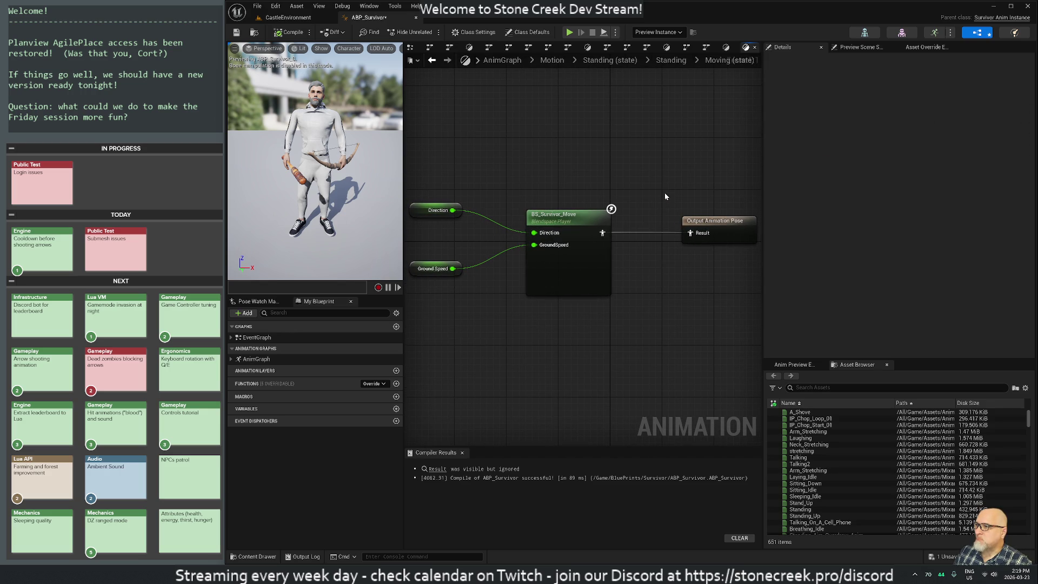
double_click(570, 261)
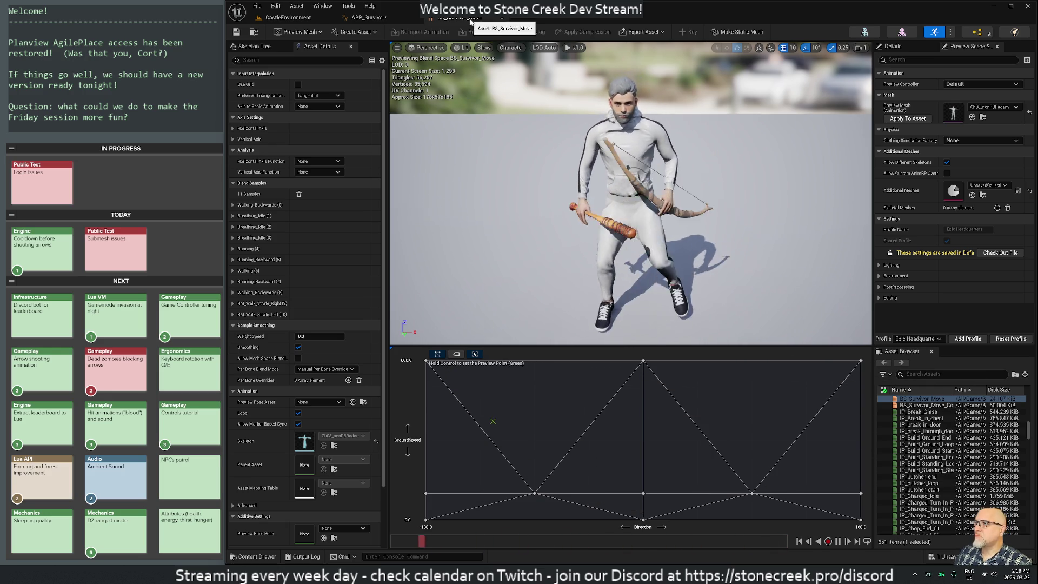
Close the blend space, return to the top-level AnimGraph, and select the Motion and cached-pose nodes.
left_click(501, 18)
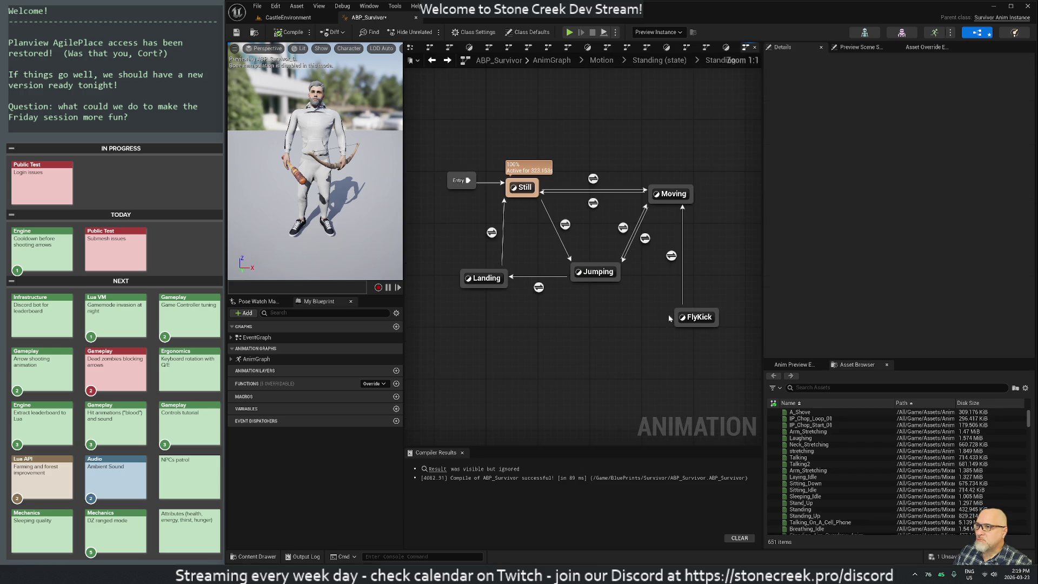
key("alt+Left")
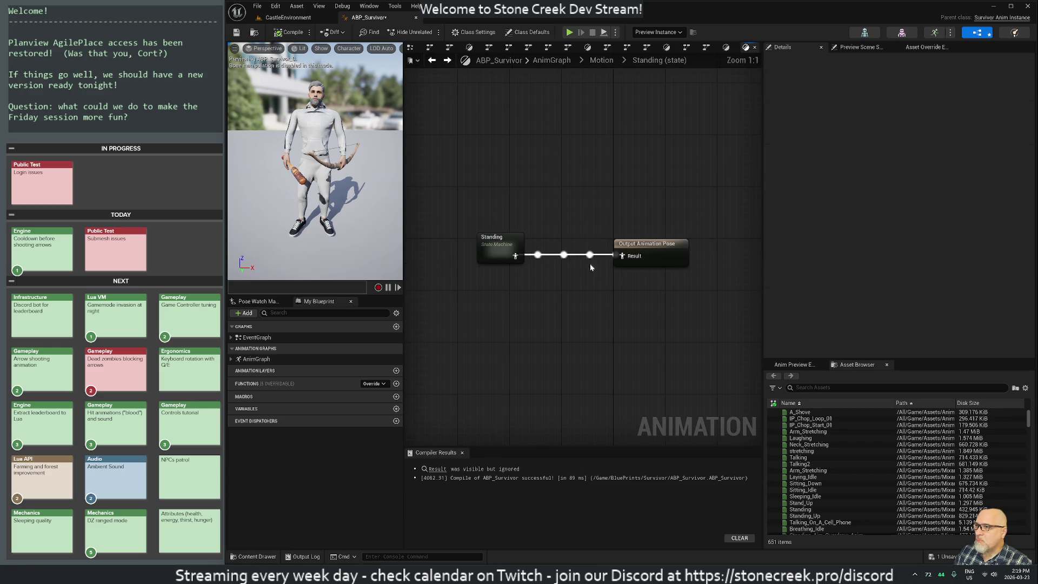
key("alt+Left")
key("alt+Left")
left_click_drag(658, 166, 485, 340)
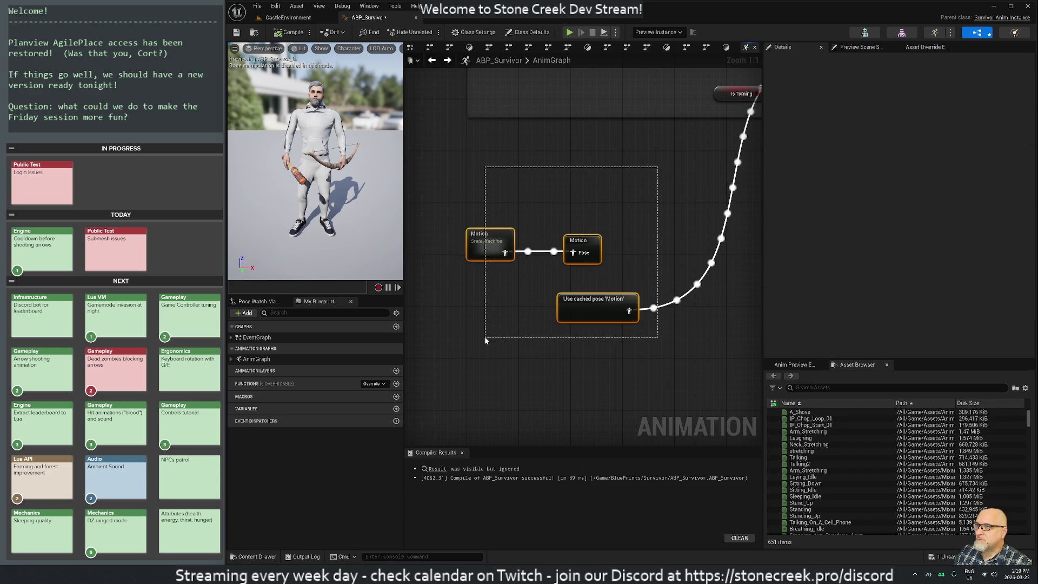
right_click(642, 208)
scroll(573, 214, "down", 2)
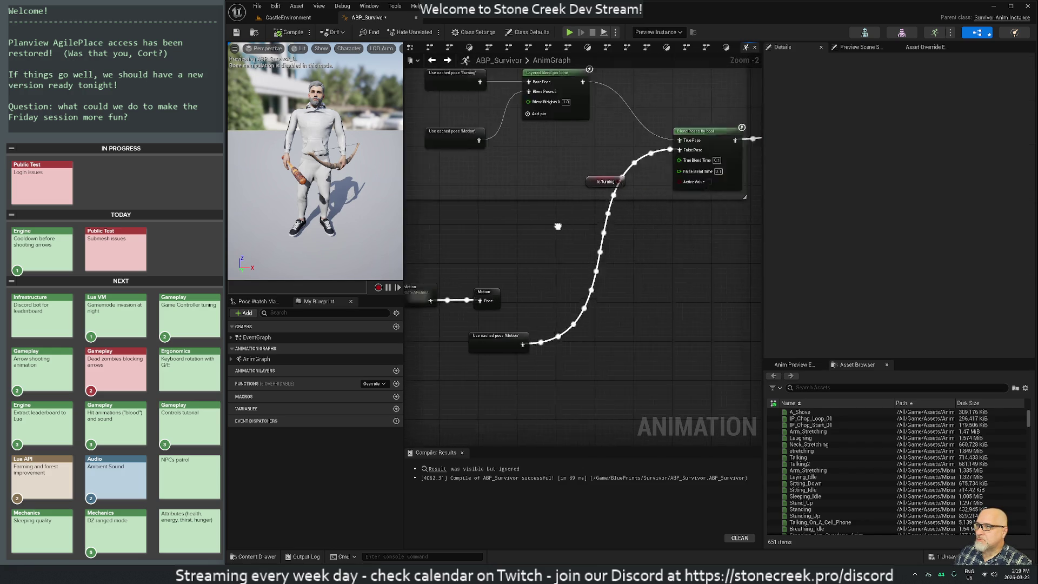
Pan along the blend nodes past the Rotating section to the Attacking section.
left_click_drag(573, 214, 591, 329)
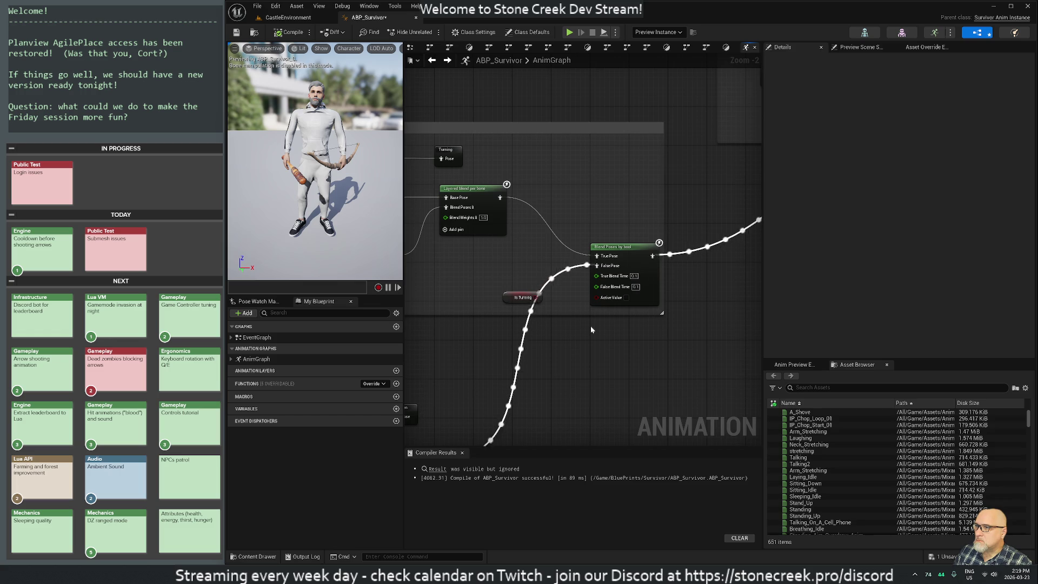
left_click_drag(626, 342, 721, 336)
mouse_move(536, 348)
left_mouse_down()
mouse_move(548, 349)
mouse_move(664, 238)
left_mouse_up()
left_click_drag(469, 378, 591, 240)
mouse_move(546, 371)
left_mouse_down()
mouse_move(630, 327)
mouse_move(575, 361)
left_mouse_up()
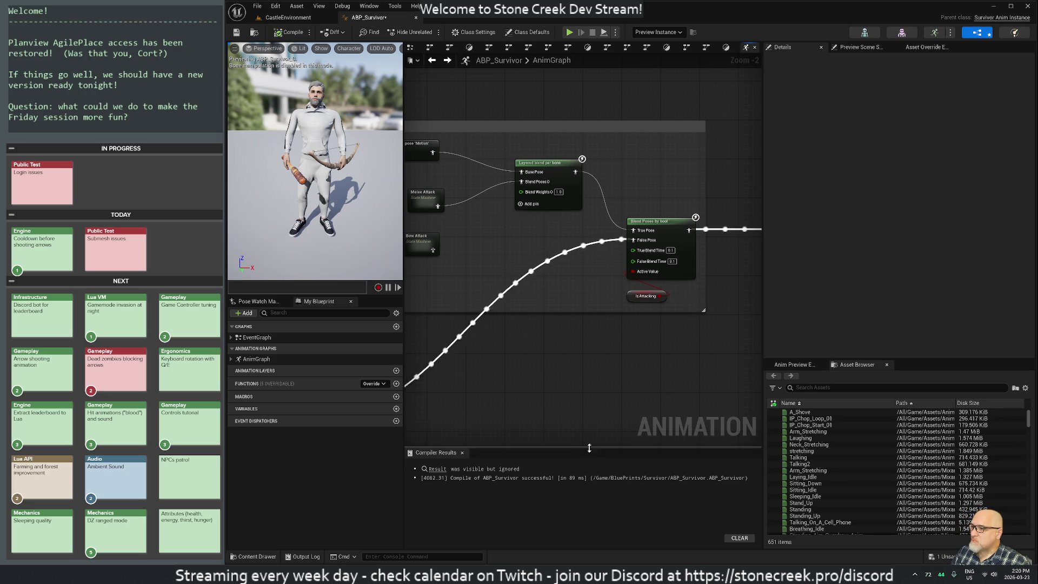
scroll(546, 416, "down", 4)
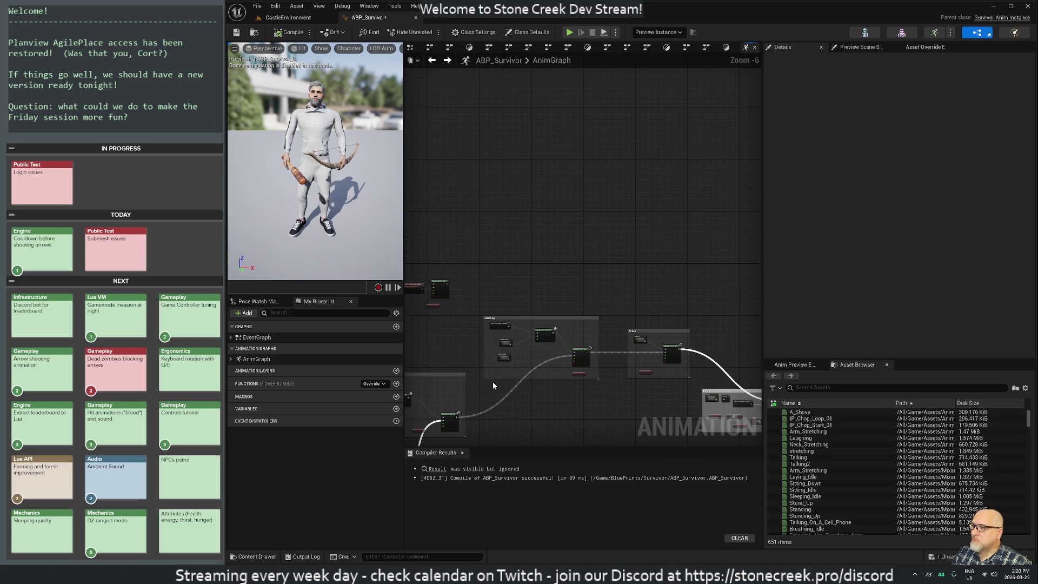
scroll(493, 382, "up", 3)
scroll(617, 245, "down", 3)
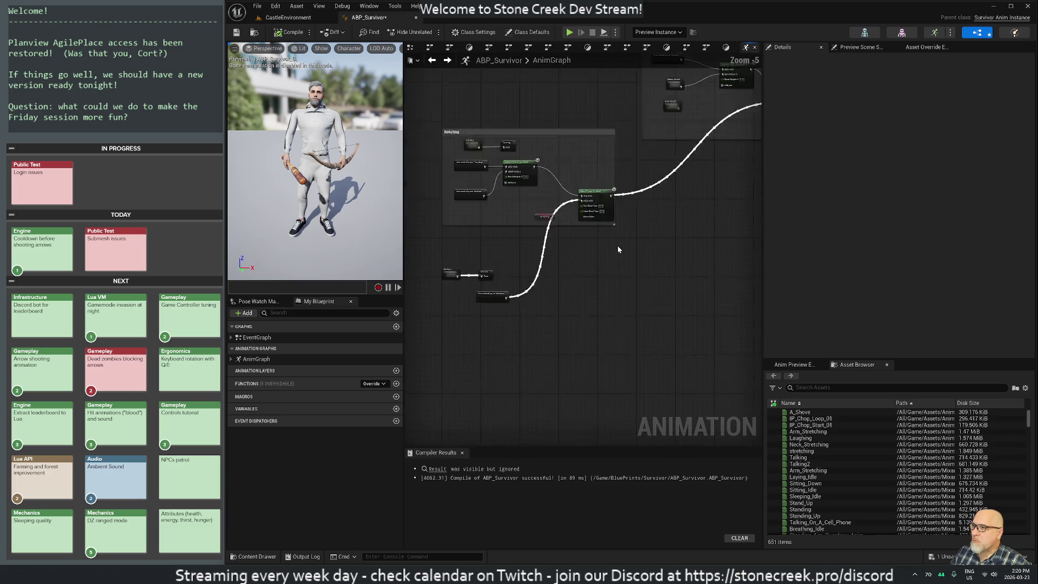
Add an InCombat variable getter to the AnimGraph.
right_click(497, 332)
type("in combat")
key("Return")
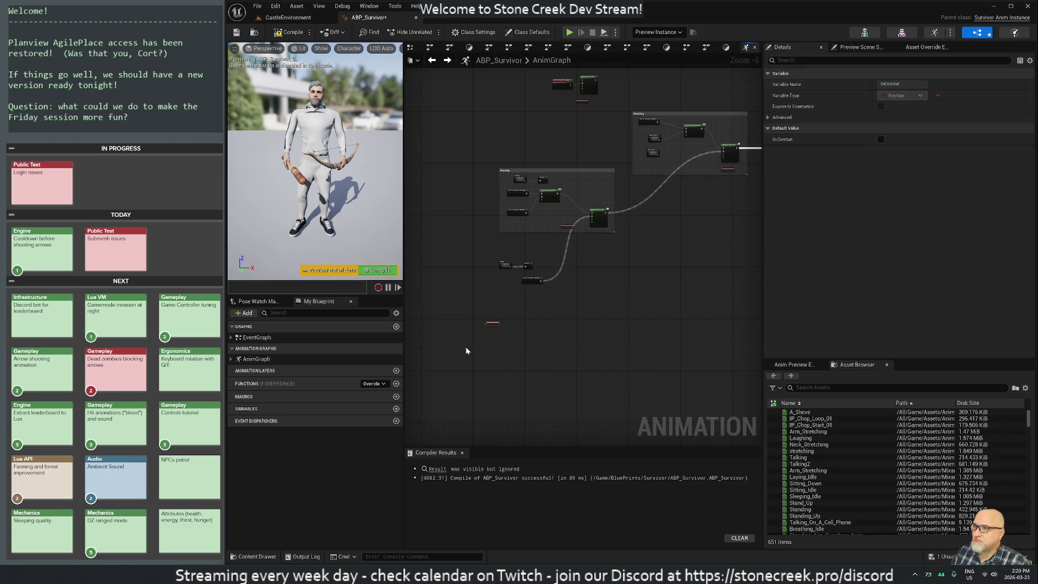
scroll(466, 350, "up", 6)
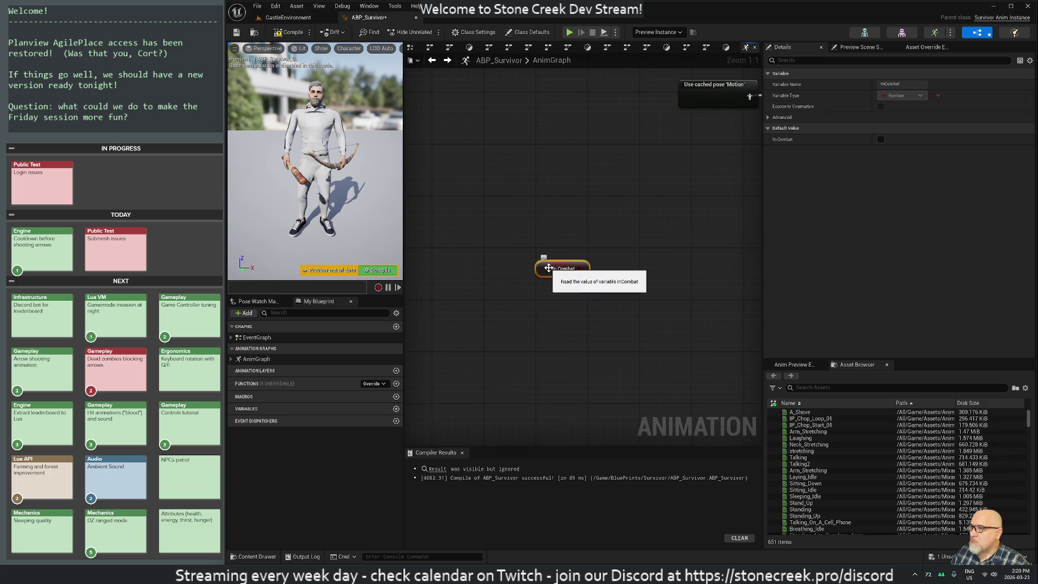
scroll(548, 268, "down", 2)
mouse_move(583, 216)
left_mouse_down()
mouse_move(454, 311)
mouse_move(508, 307)
left_mouse_up()
scroll(508, 307, "down", 1)
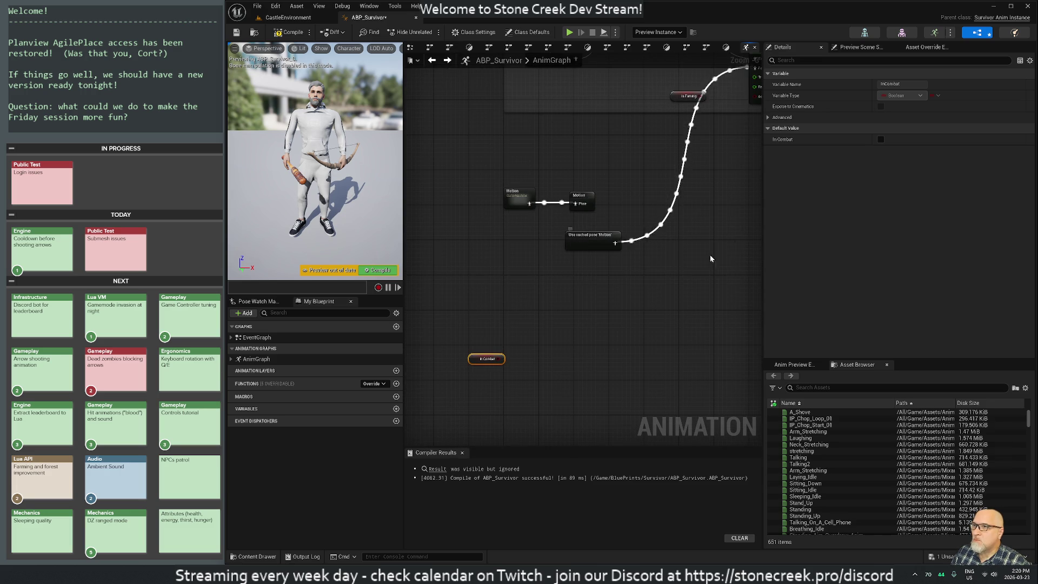
left_click_drag(678, 265, 651, 243)
left_click_drag(566, 303, 534, 344)
Add Blend Poses by bool, wiring InCombat to Active Value and the cached Motion pose to True Pose.
right_click(517, 341)
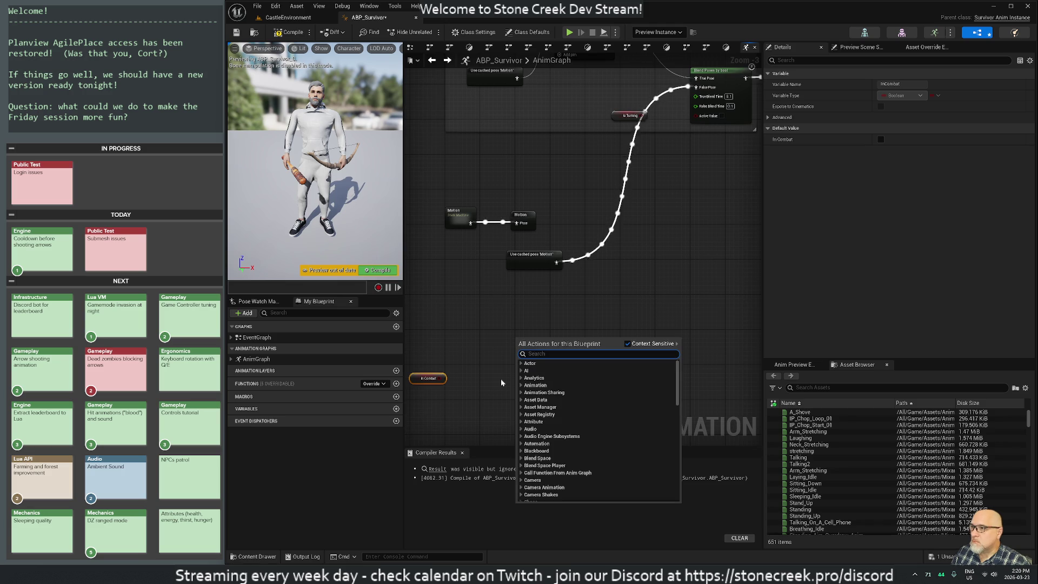
type("blend")
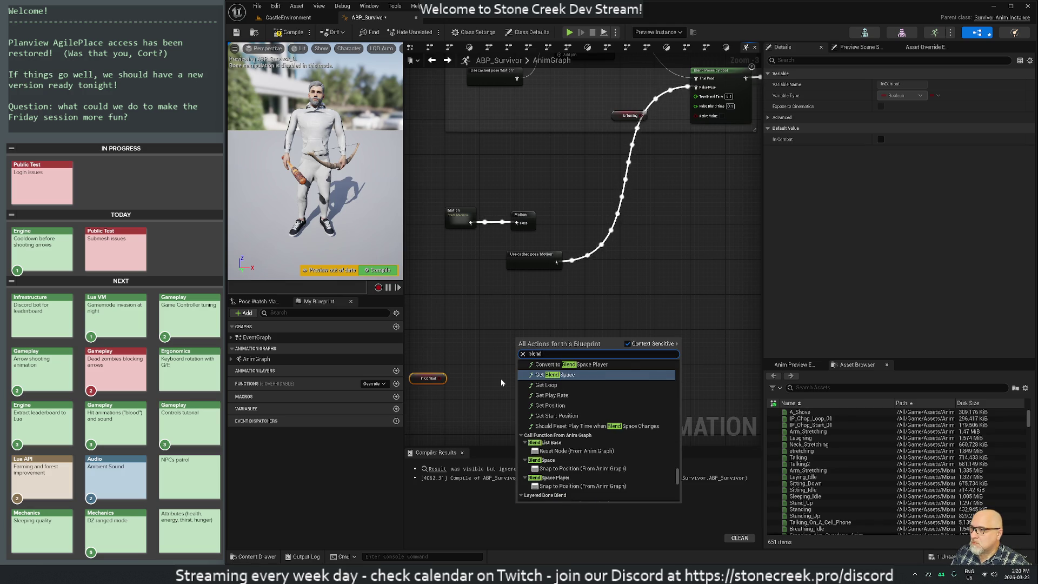
type(" poses by bo")
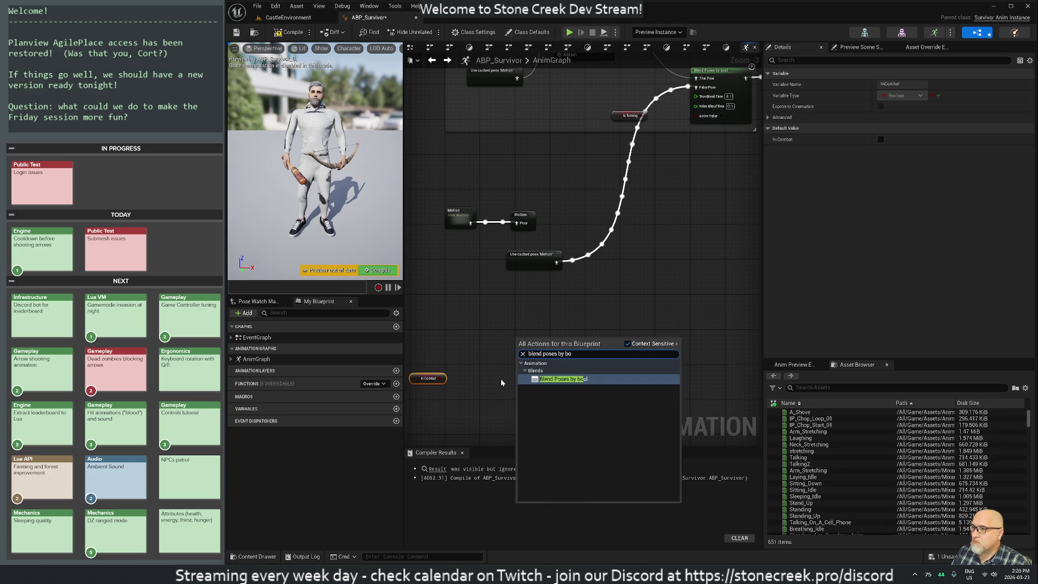
key("Return")
mouse_move(440, 378)
left_mouse_down()
mouse_move(516, 399)
mouse_move(521, 382)
left_mouse_up()
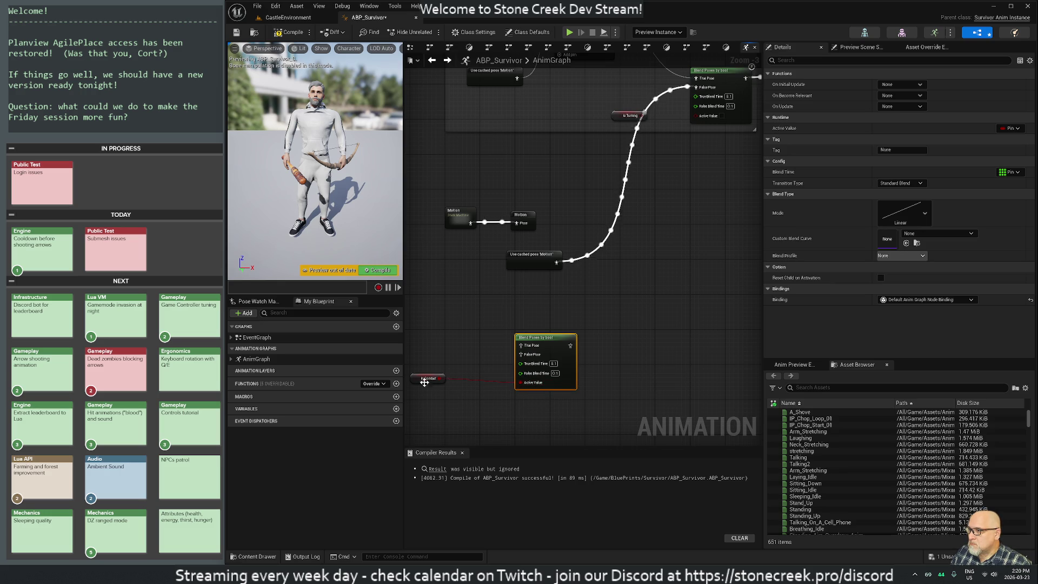
mouse_move(424, 382)
left_mouse_down()
mouse_move(547, 422)
mouse_move(541, 403)
left_mouse_up()
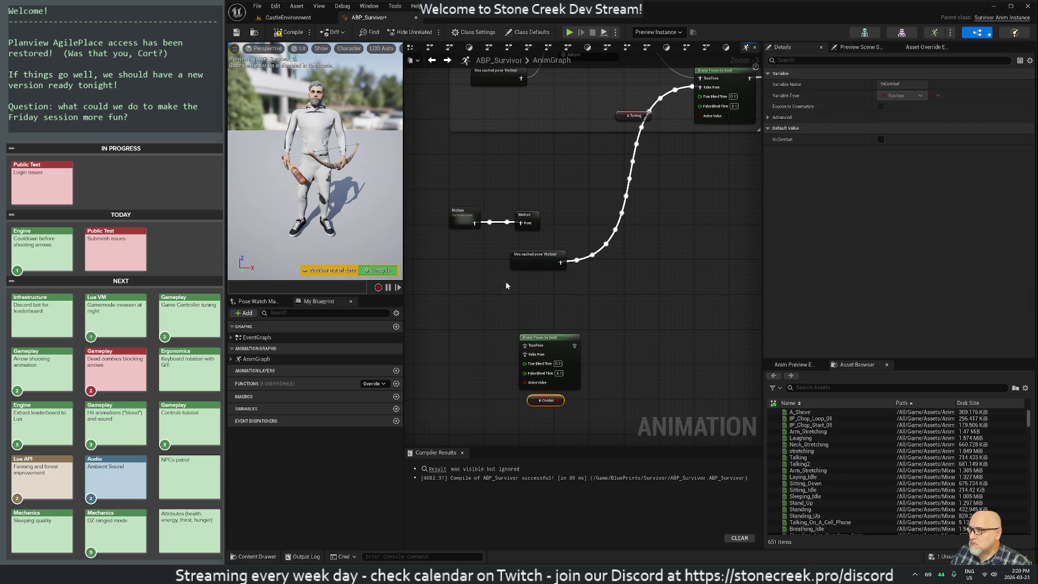
mouse_move(564, 267)
left_mouse_down()
mouse_move(574, 303)
mouse_move(531, 369)
mouse_move(524, 345)
left_mouse_up()
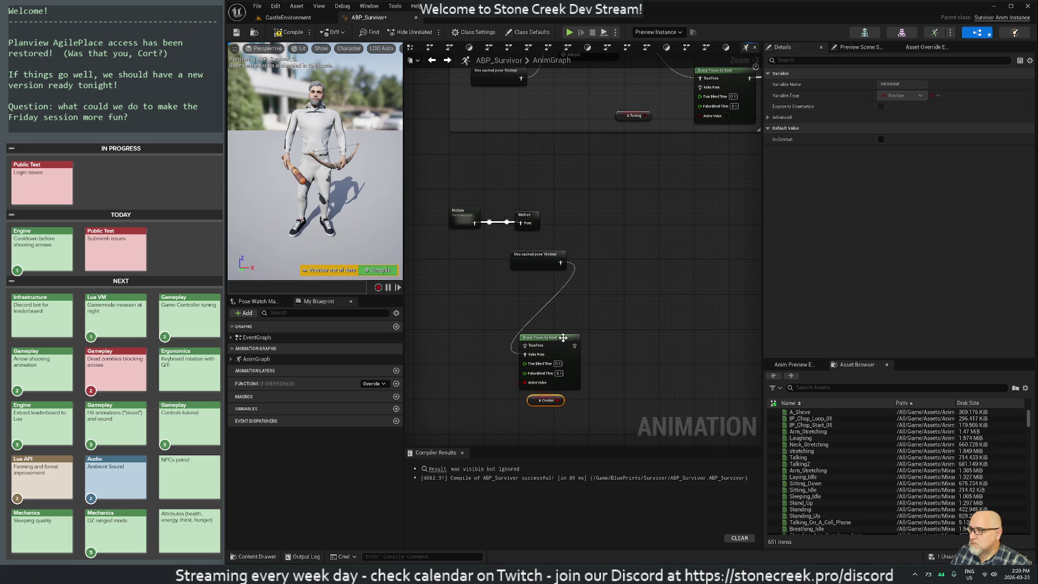
Reposition the blend, InCombat, Motion and cached-pose nodes to tidy the layout.
left_click(566, 339, "ctrl")
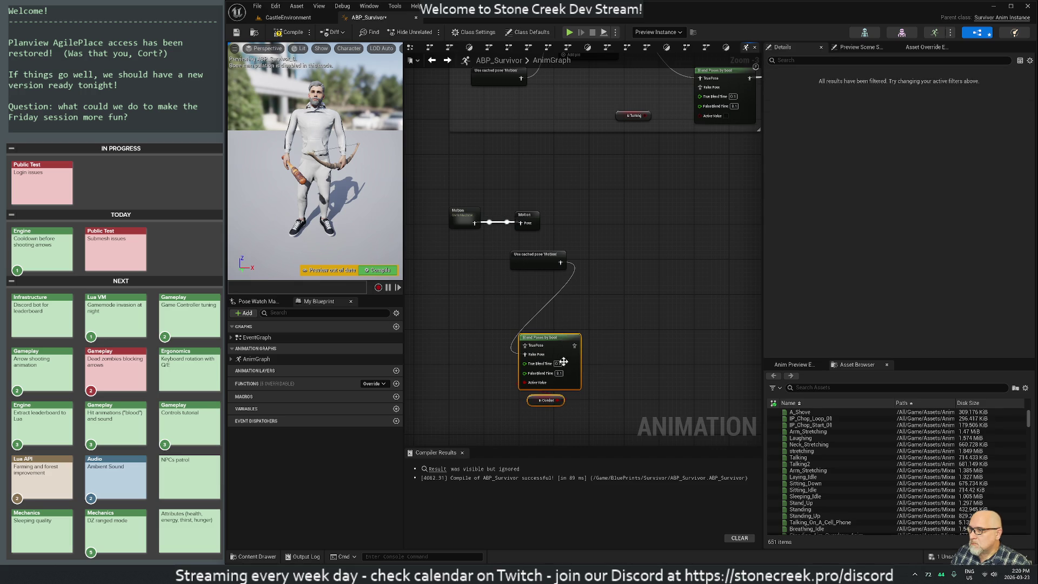
mouse_move(565, 339)
left_mouse_down()
mouse_move(666, 264)
mouse_move(621, 194)
mouse_move(601, 188)
left_mouse_up()
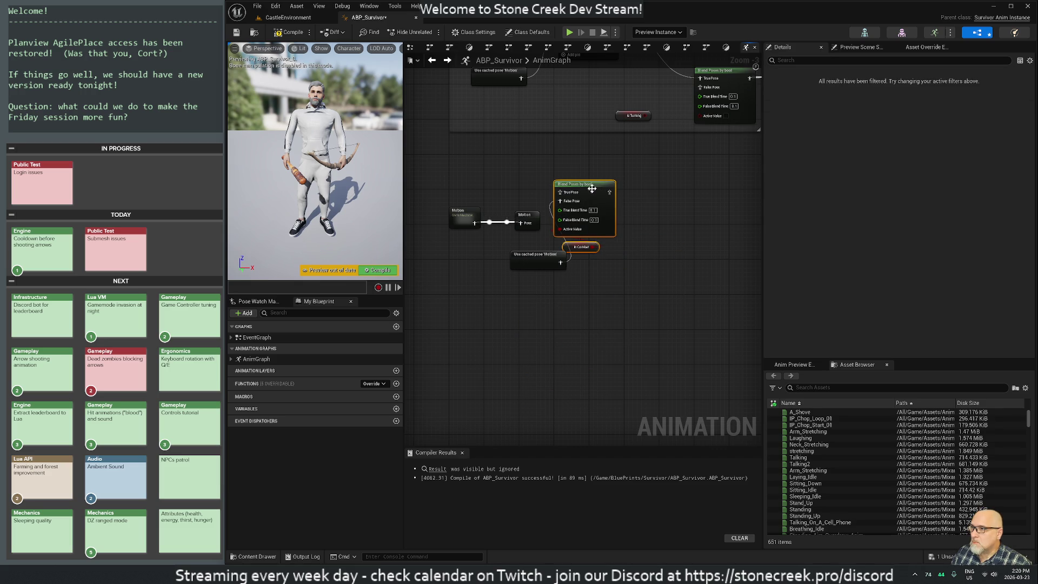
left_click_drag(457, 189, 540, 277)
mouse_move(709, 281)
left_mouse_down()
mouse_move(608, 294)
mouse_move(468, 270)
mouse_move(460, 211)
mouse_move(385, 216)
mouse_move(426, 219)
left_mouse_up()
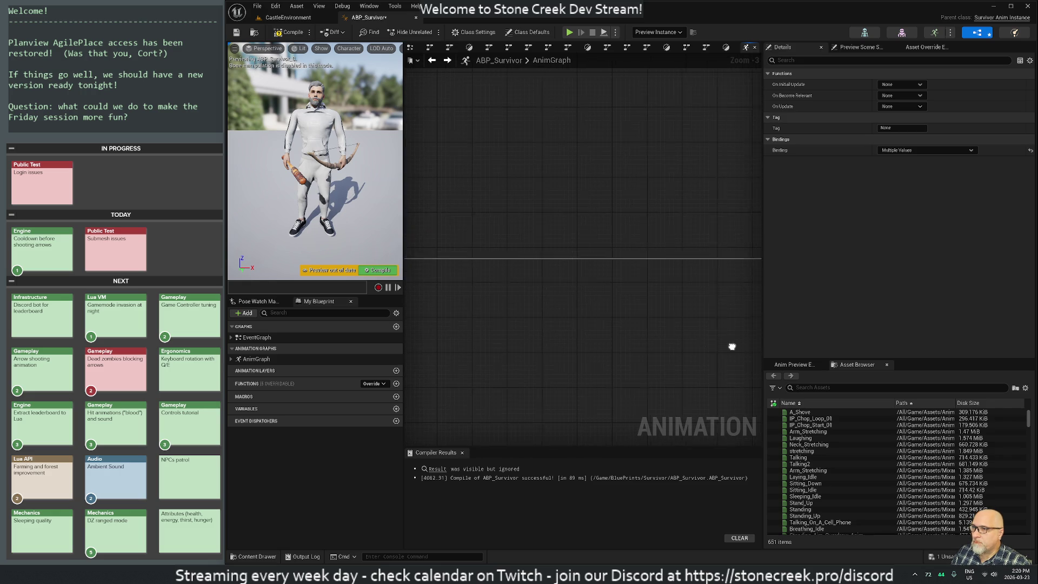
Move the Blend Poses by bool and InCombat nodes up above the Rotating group.
left_click_drag(444, 291, 503, 311)
scroll(625, 291, "down", 9)
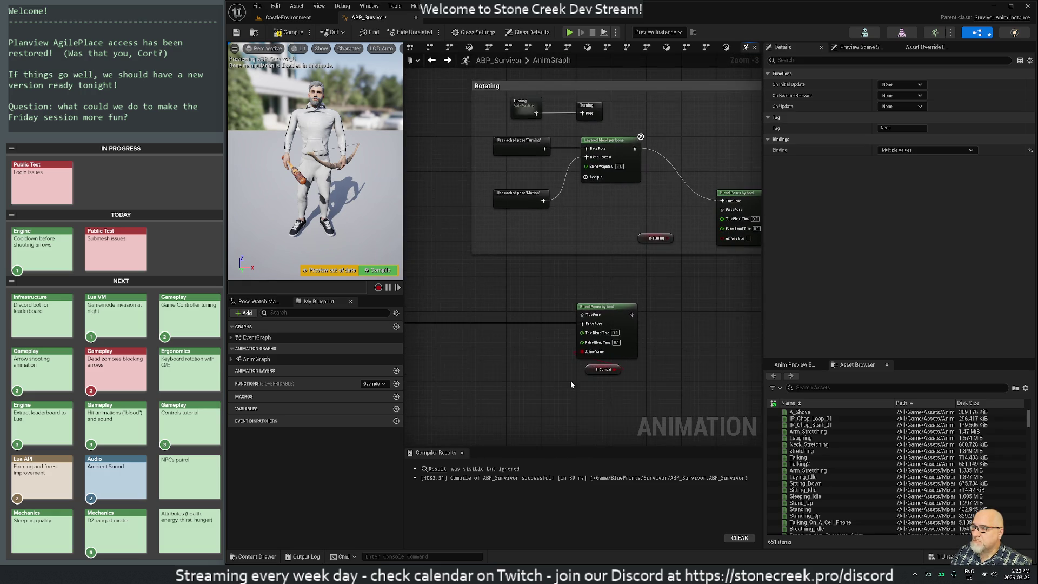
mouse_move(665, 394)
left_mouse_down()
mouse_move(563, 341)
mouse_move(600, 318)
mouse_move(619, 341)
left_mouse_up()
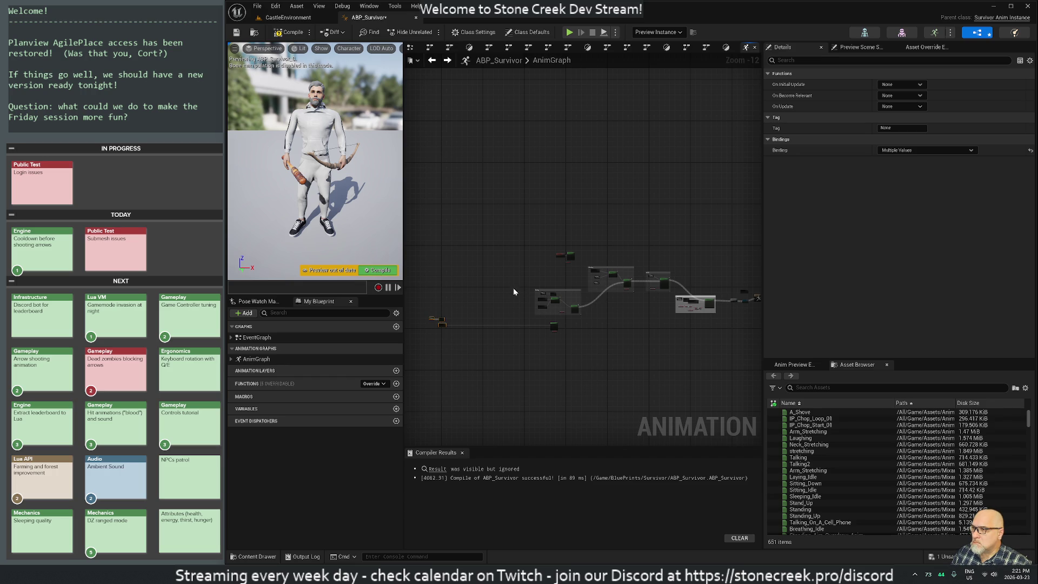
left_click_drag(575, 320, 576, 321)
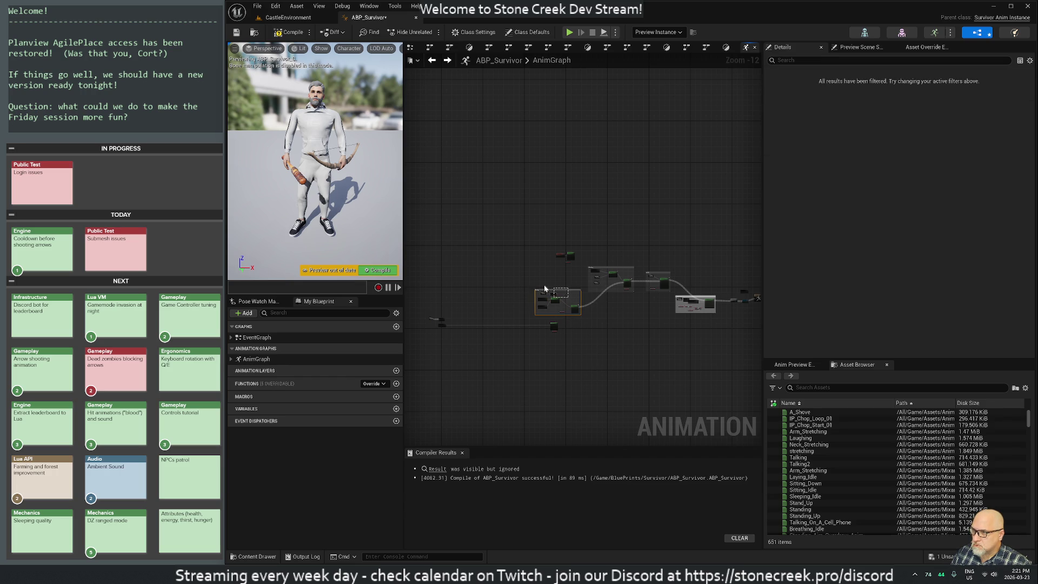
mouse_move(511, 279)
left_mouse_down()
mouse_move(583, 322)
mouse_move(623, 242)
mouse_move(628, 260)
left_mouse_up()
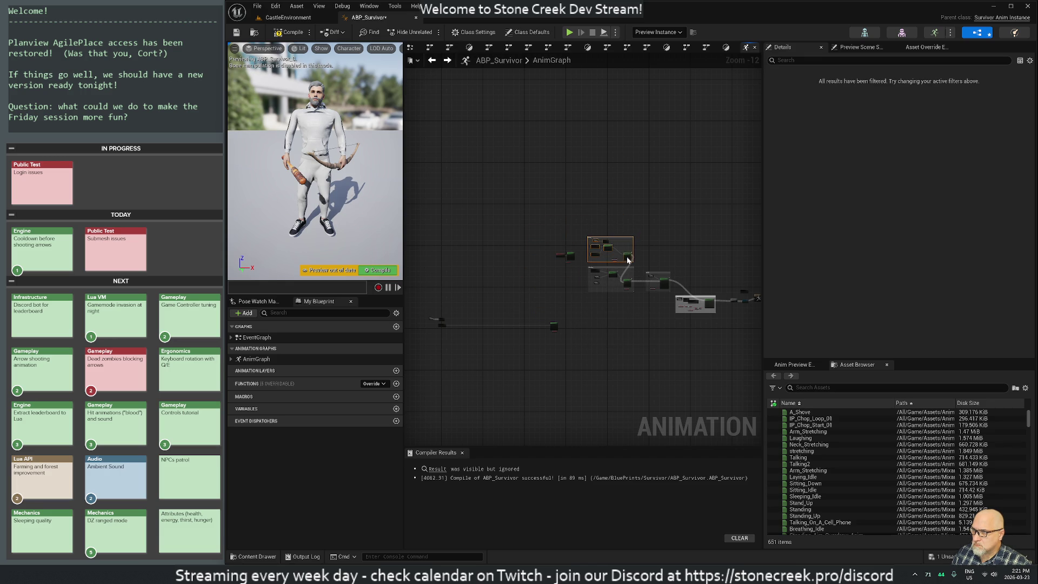
left_click(543, 329)
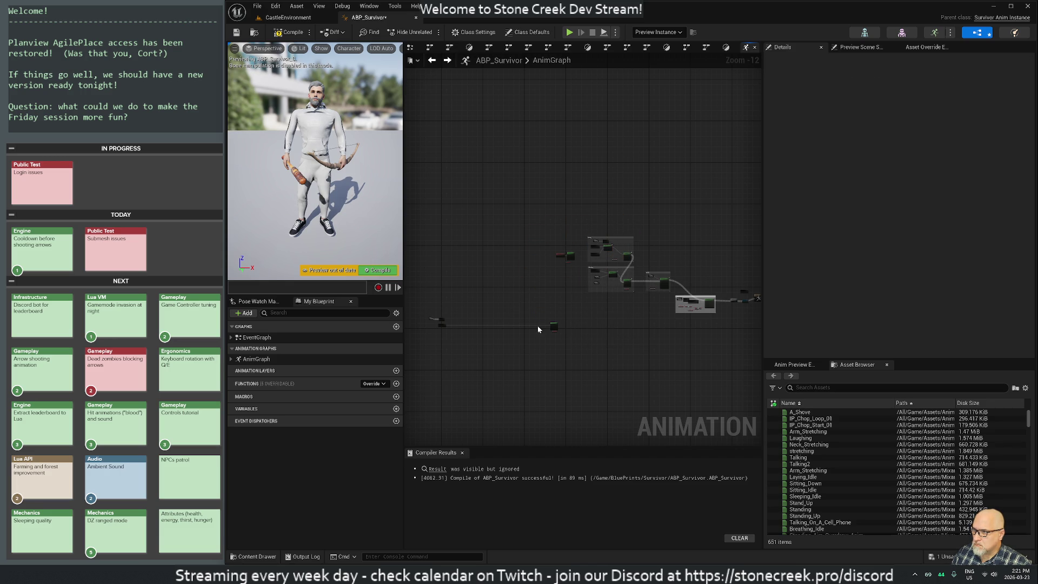
mouse_move(425, 303)
left_mouse_down()
mouse_move(567, 352)
mouse_move(583, 210)
mouse_move(629, 222)
left_mouse_up()
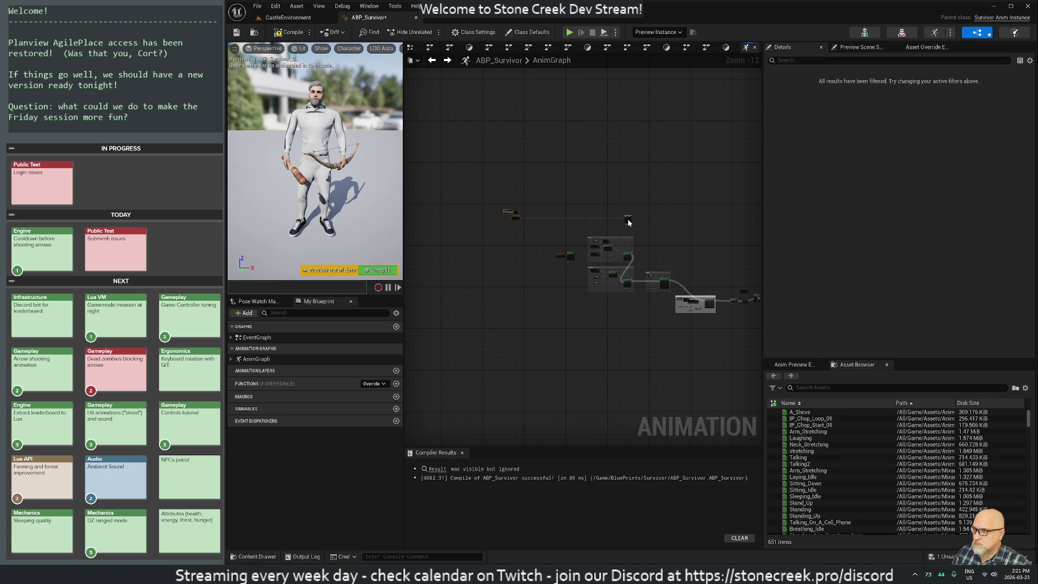
Connect the InCombat blend's output into the Rotating group's blend node.
scroll(665, 247, "up", 6)
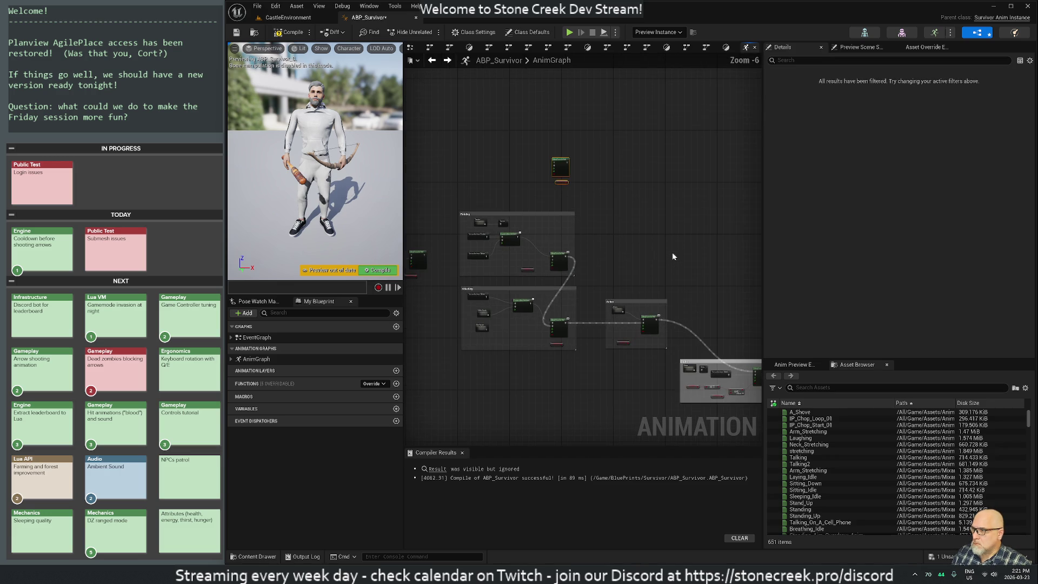
scroll(543, 309, "up", 4)
left_click_drag(551, 282, 677, 285)
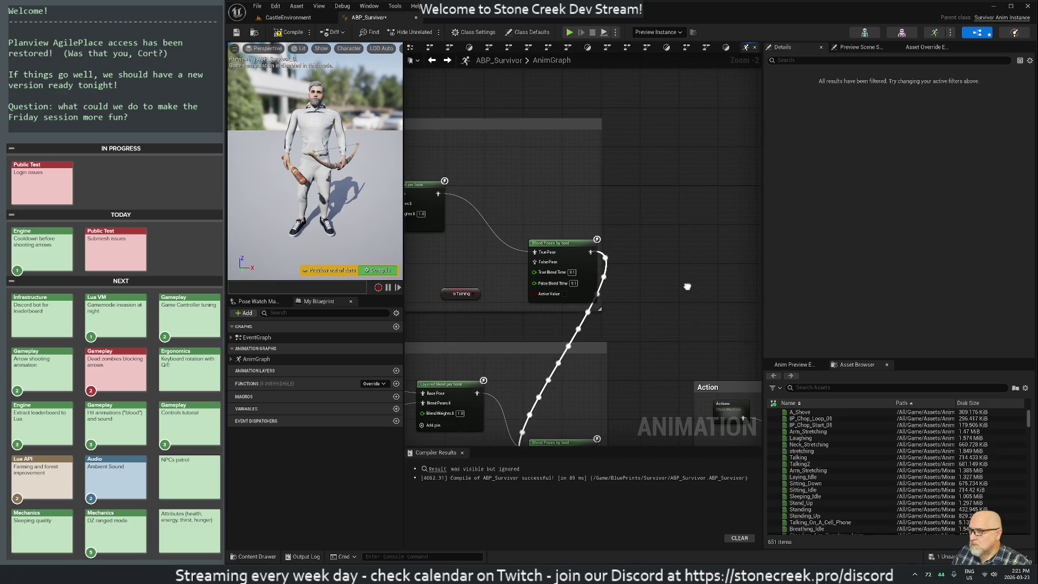
scroll(677, 288, "down", 1)
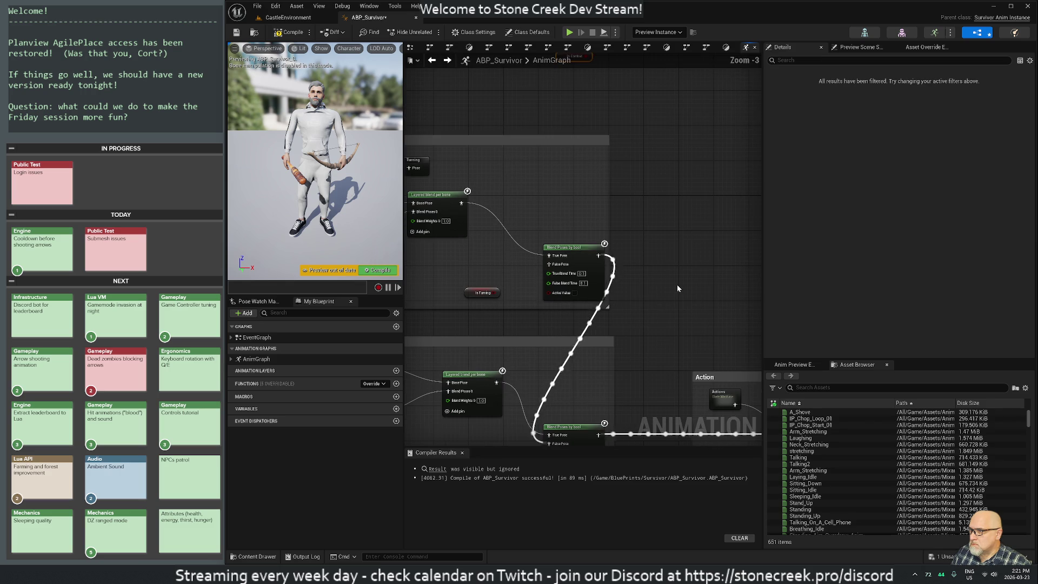
scroll(676, 284, "down", 1)
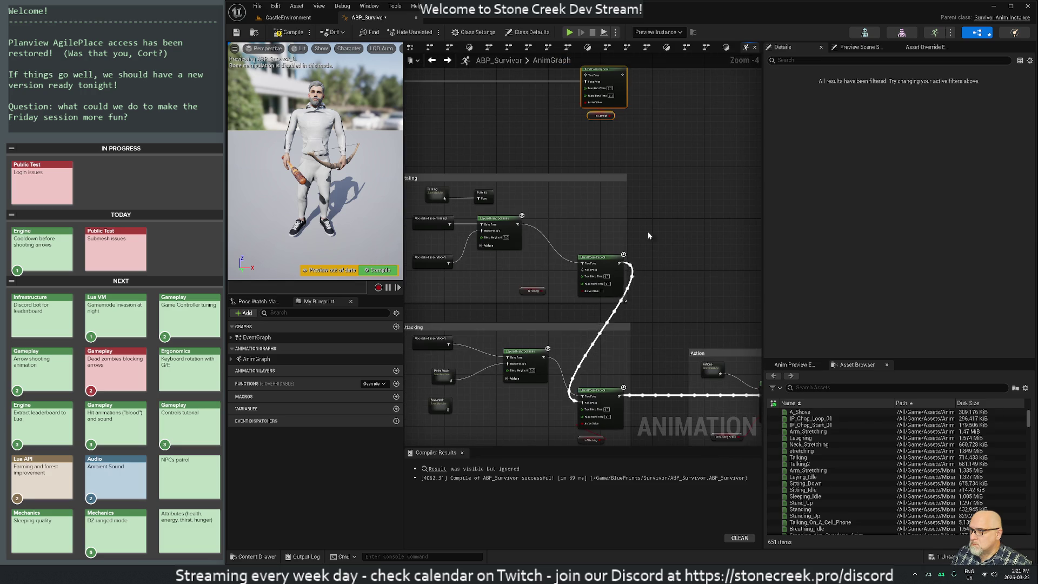
left_click_drag(652, 245, 675, 316)
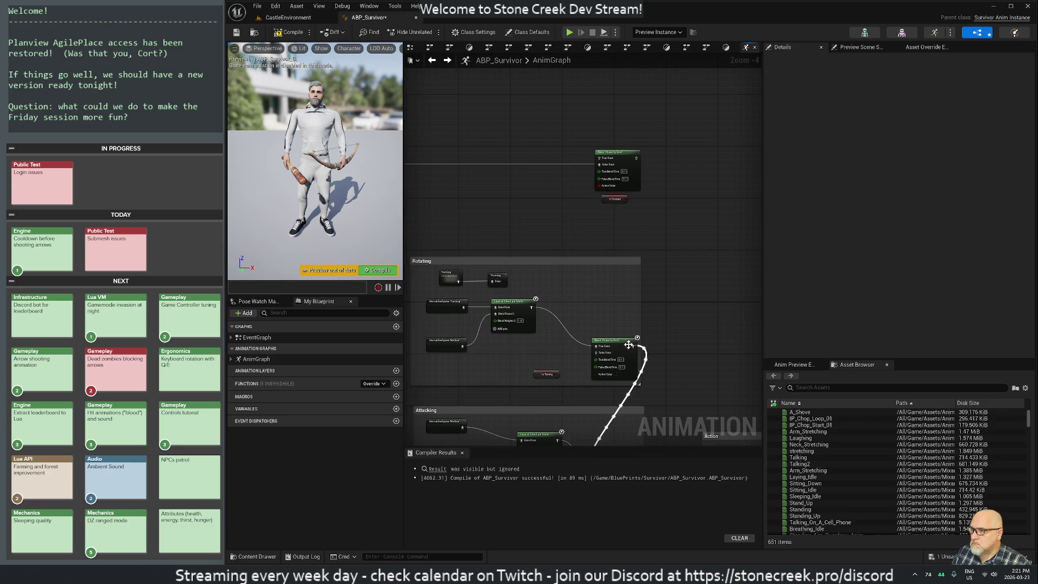
mouse_move(593, 355)
left_mouse_down()
mouse_move(642, 185)
mouse_move(638, 159)
left_mouse_up()
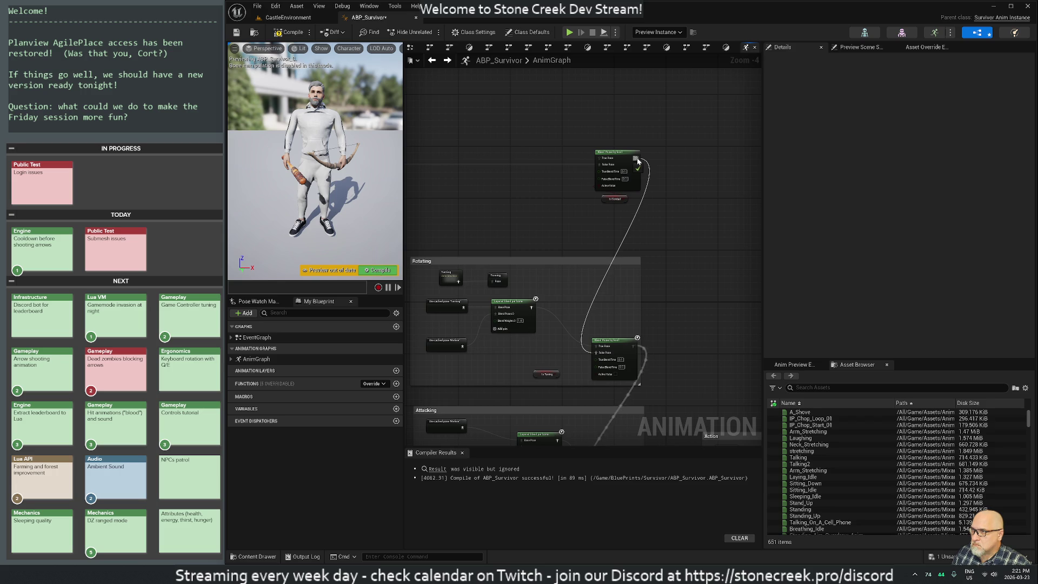
Pull a new link from the True Pose input, then cancel without adding a node.
mouse_move(523, 215)
left_mouse_down()
mouse_move(678, 231)
mouse_move(590, 223)
left_mouse_up()
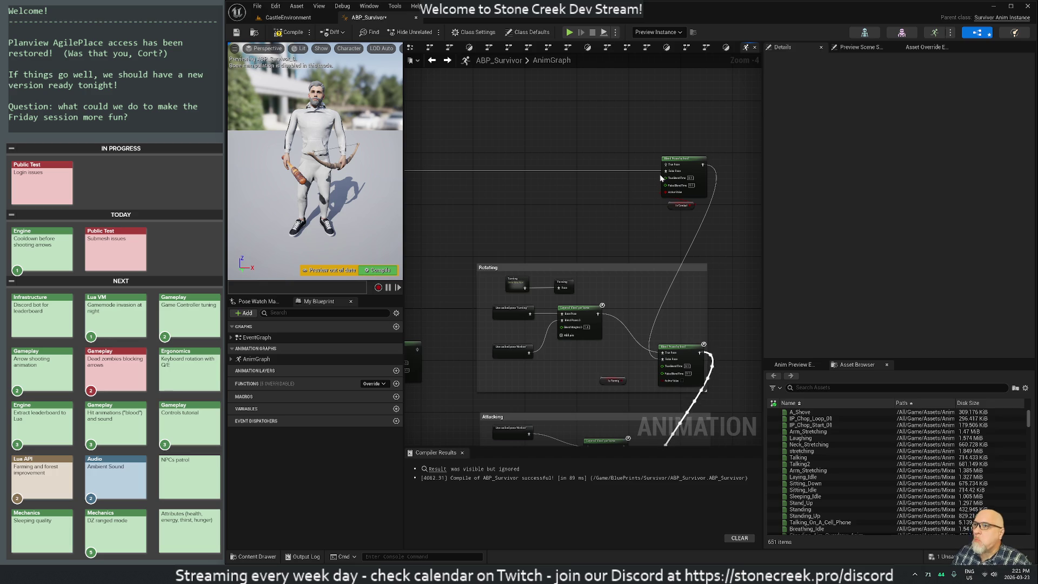
left_click_drag(662, 168, 583, 144)
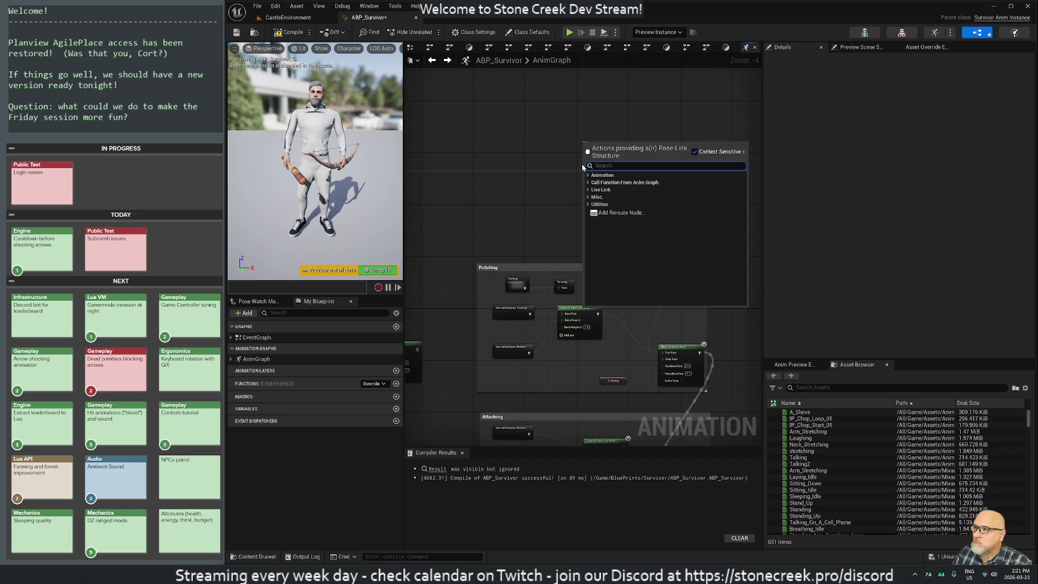
left_click(536, 221)
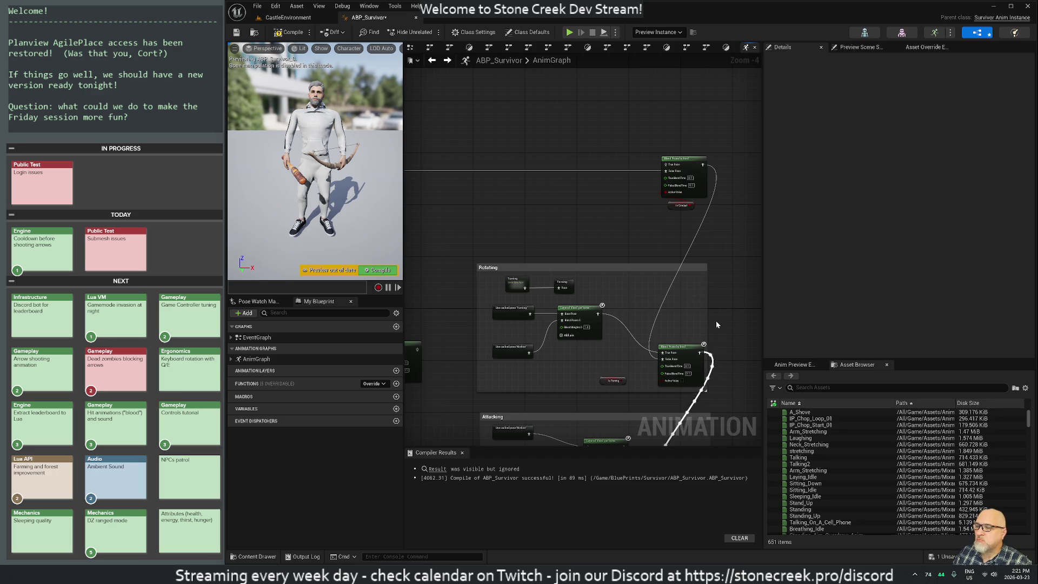
Compile ABP_Survivor with F7 and start a play-in-editor session with Alt+P.
key("F7")
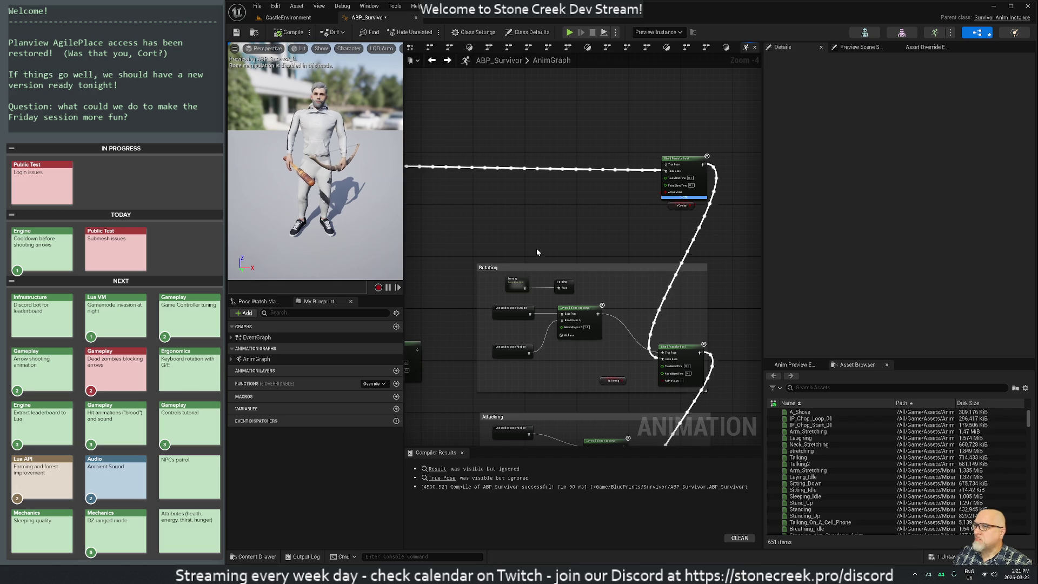
scroll(506, 238, "down", 4)
left_click_drag(454, 239, 536, 206)
scroll(523, 346, "down", 1)
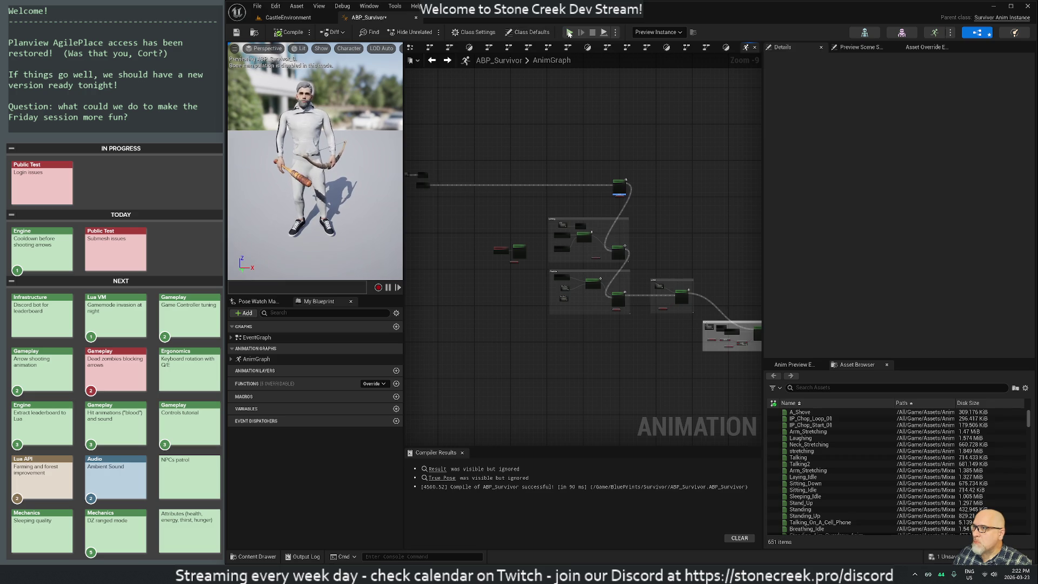
key("alt+p")
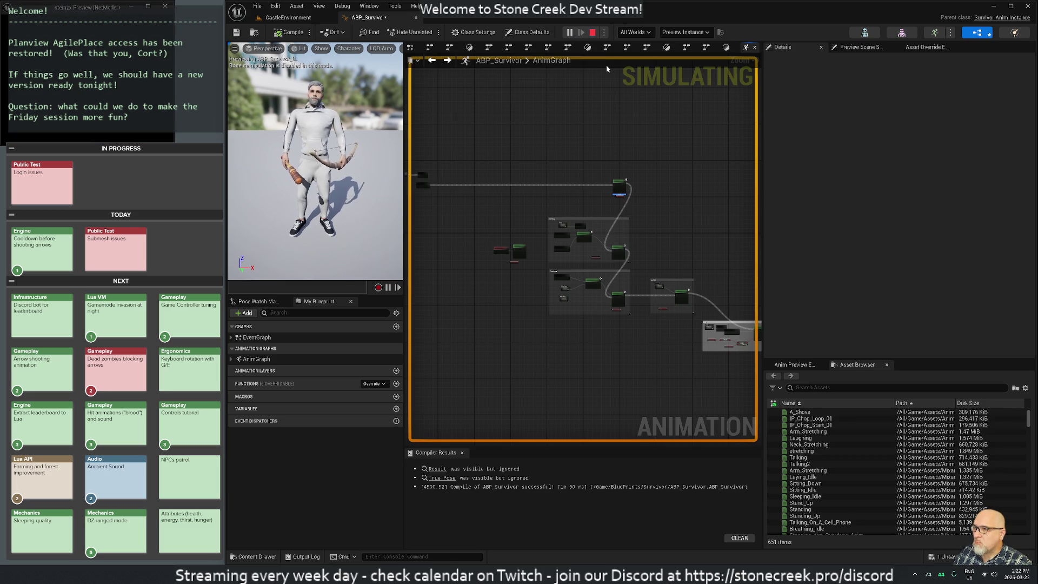
mouse_move(109, 8)
left_mouse_down()
mouse_move(286, 290)
mouse_move(286, 234)
left_mouse_up()
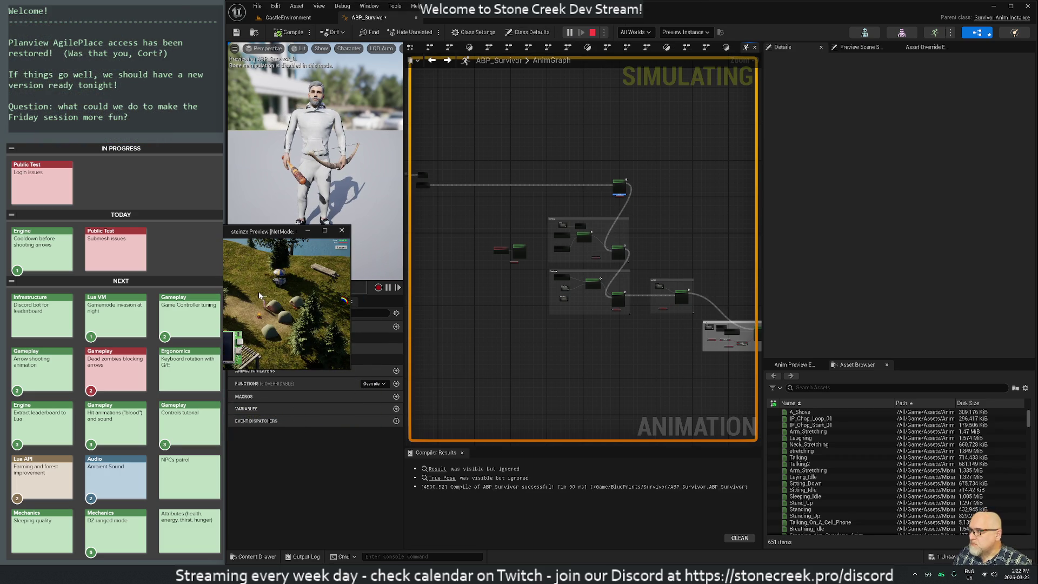
scroll(259, 296, "up", 5)
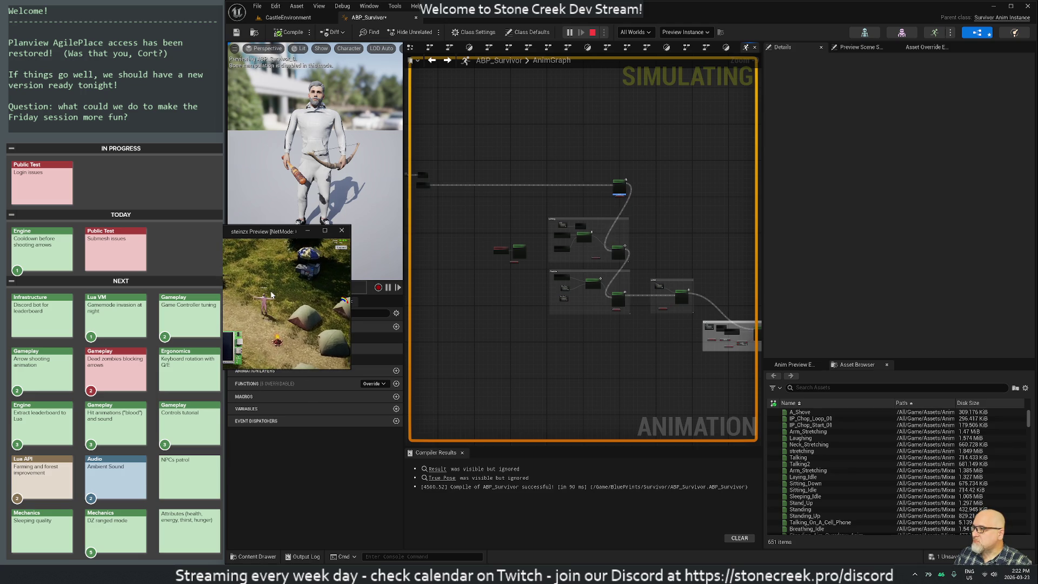
scroll(608, 189, "up", 5)
scroll(594, 211, "down", 4)
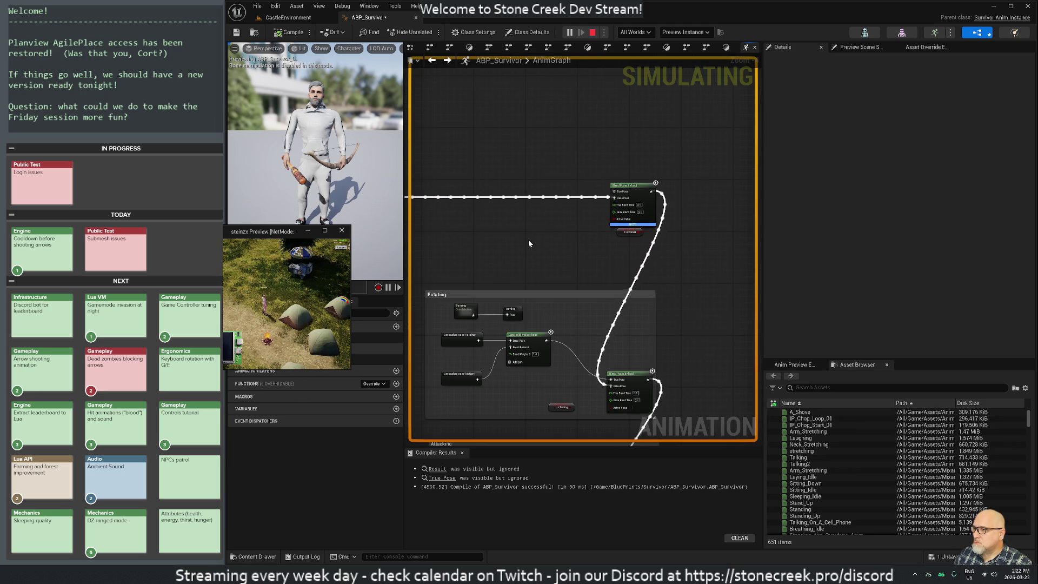
Open the AnimGraph action list on empty canvas and search for 'state'.
left_click_drag(559, 236, 544, 309)
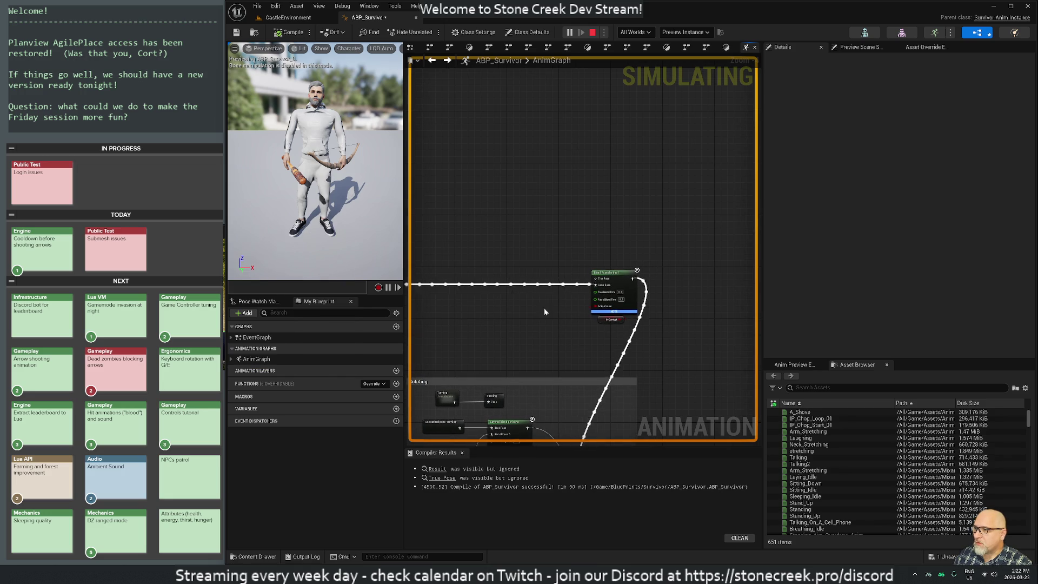
right_click(510, 146)
type("state")
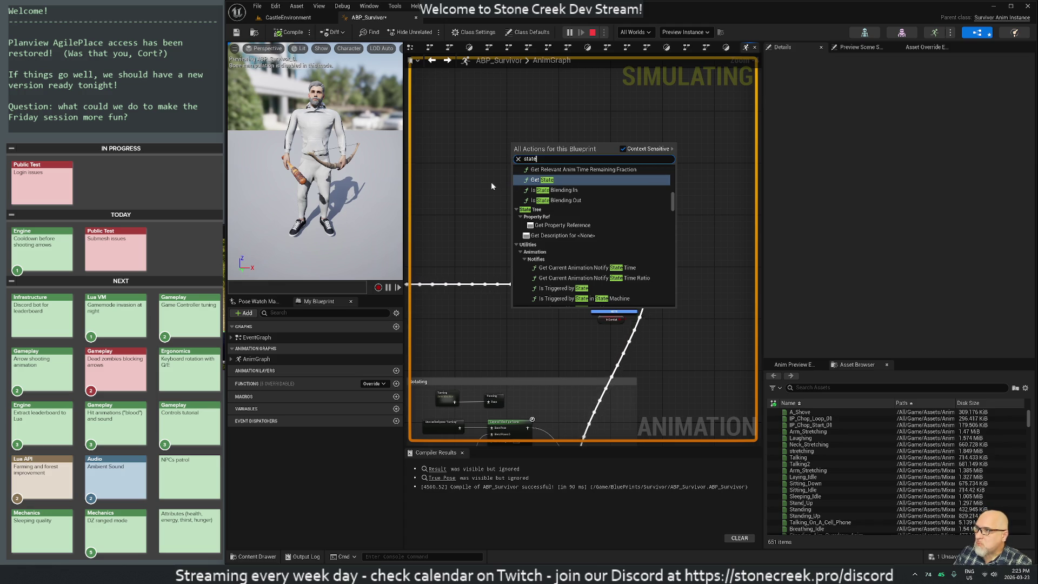
Add a new State Machine node and name it 'Combat Pose'.
type(" mach")
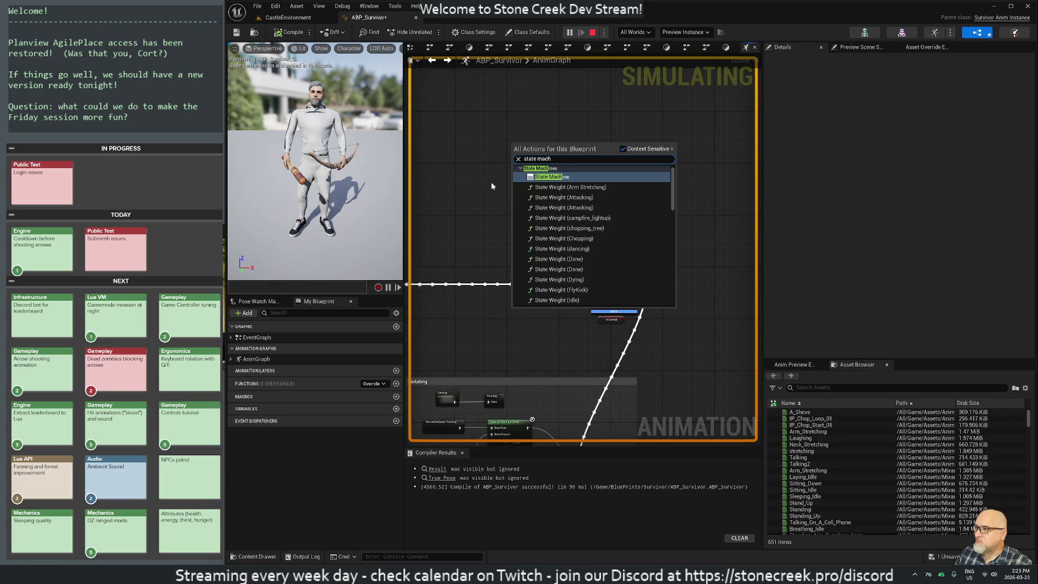
key("Return")
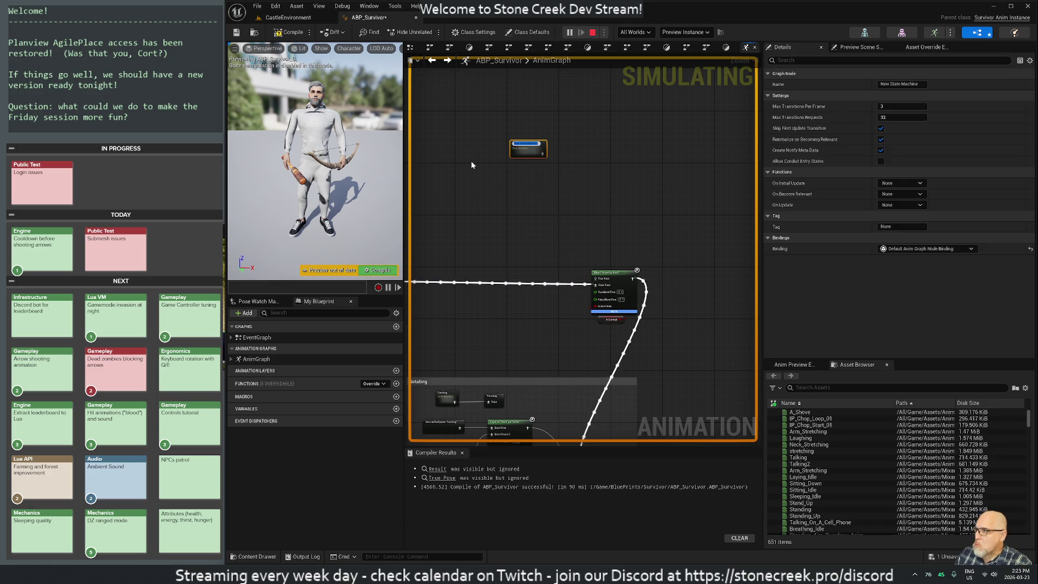
key("BackSpace")
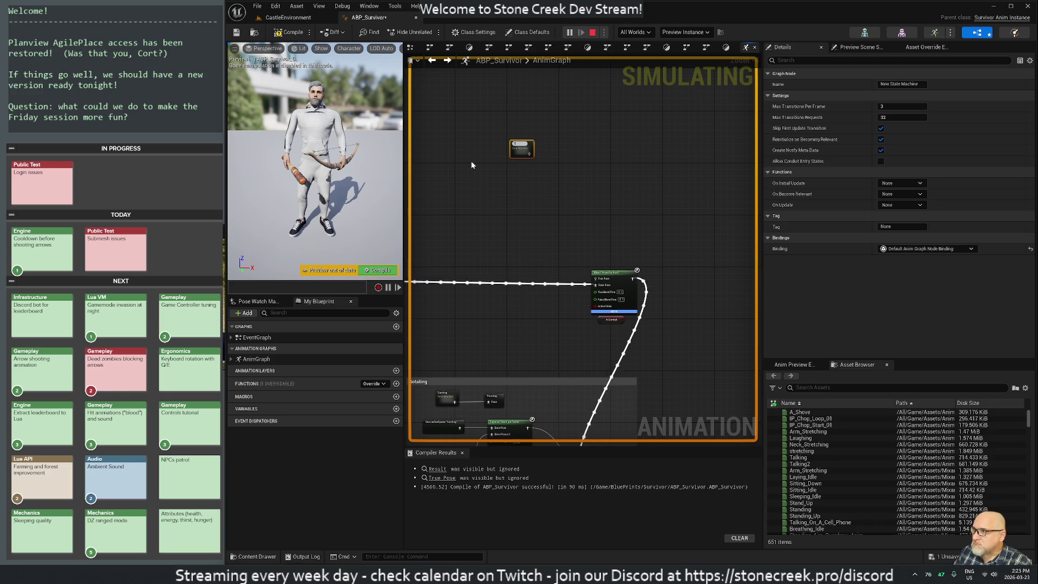
type("Combat Pose")
key("Return")
Move Combat Pose beside the blend and wire it into Blend Poses by bool's True Pose.
scroll(515, 145, "up", 2)
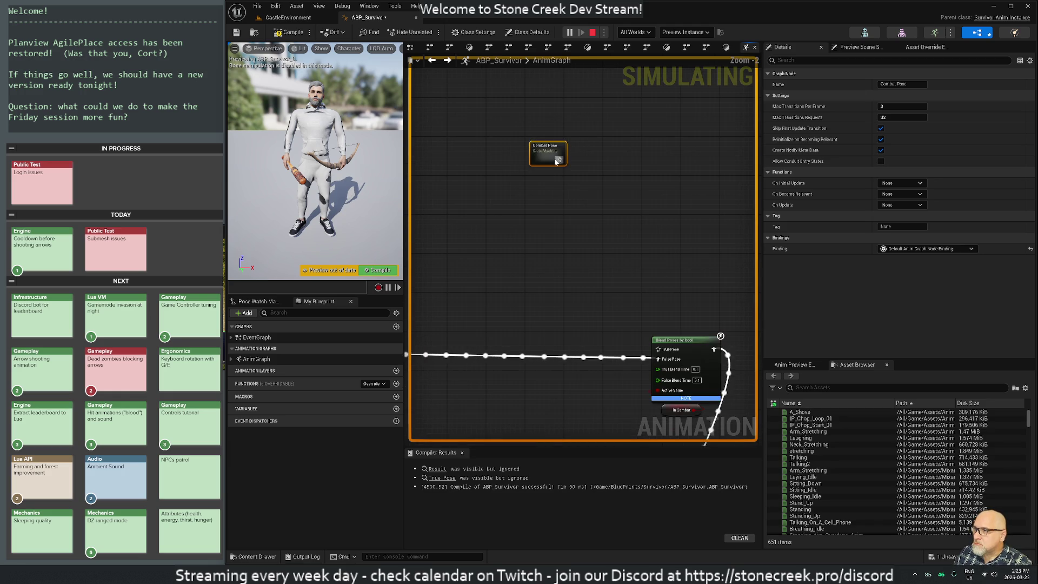
mouse_move(540, 153)
left_mouse_down()
mouse_move(578, 314)
mouse_move(597, 307)
mouse_move(511, 256)
mouse_move(604, 309)
left_mouse_up()
left_click_drag(613, 320, 653, 348)
left_click(682, 282)
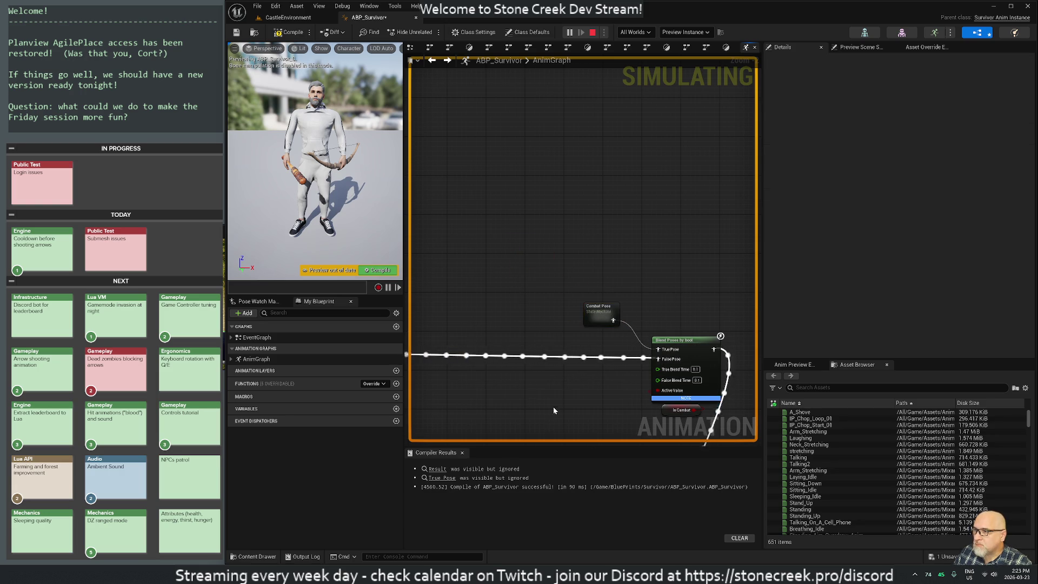
scroll(553, 406, "down", 3)
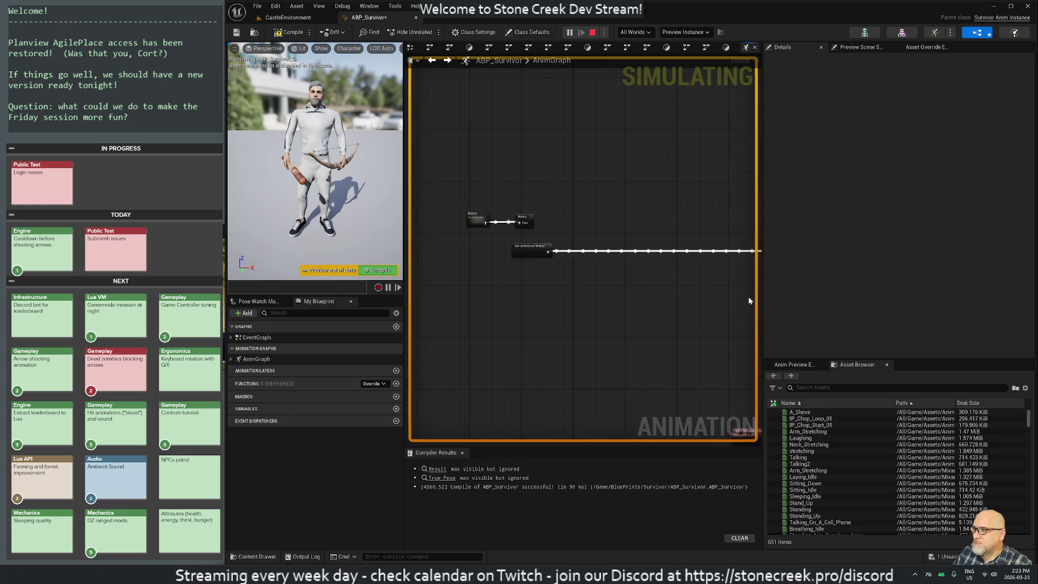
scroll(522, 288, "up", 2)
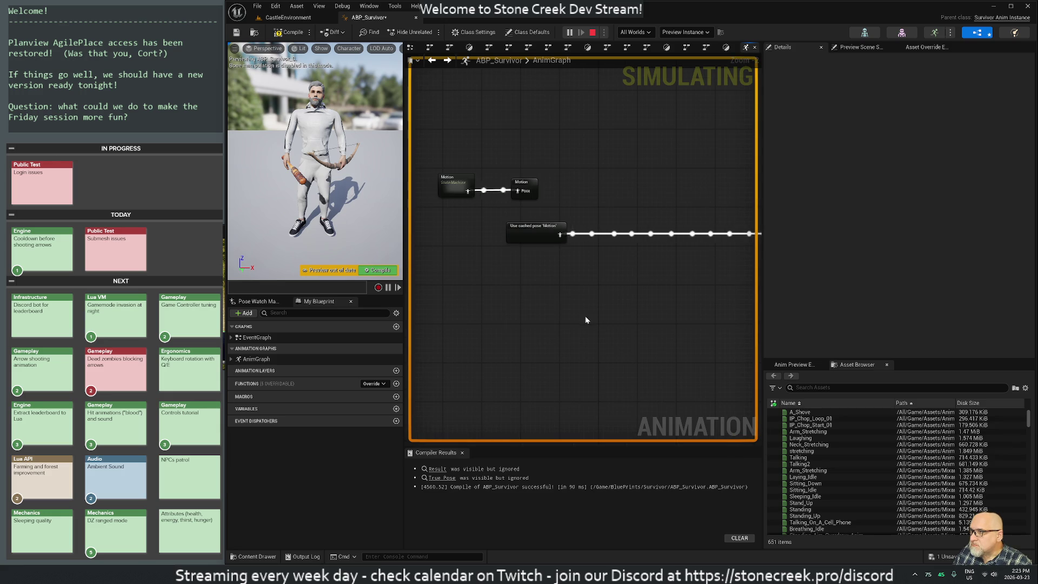
scroll(585, 320, "down", 2)
scroll(454, 169, "down", 2)
scroll(503, 347, "down", 1)
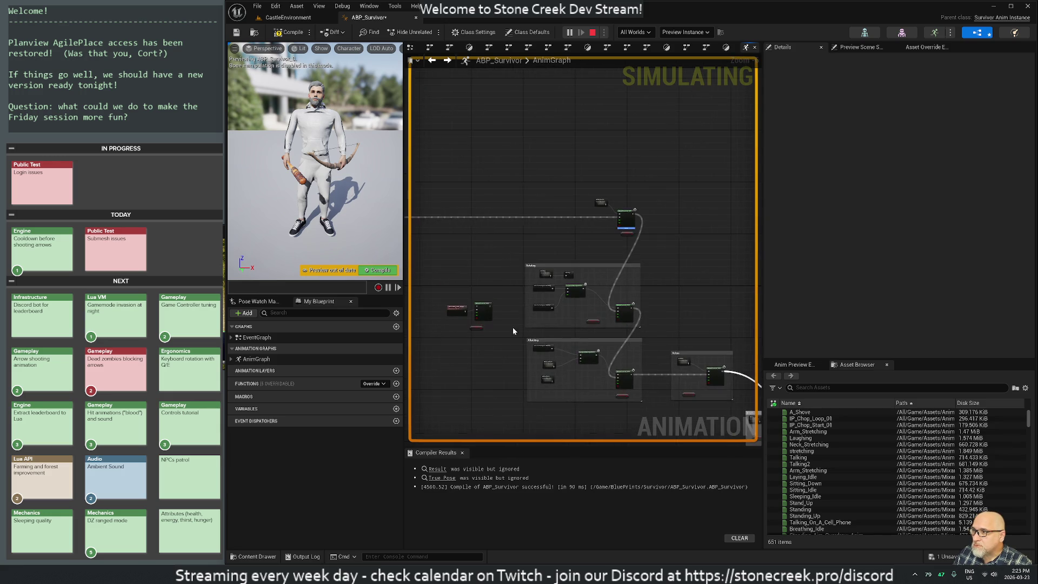
scroll(503, 347, "up", 3)
scroll(476, 281, "up", 1)
scroll(465, 252, "up", 1)
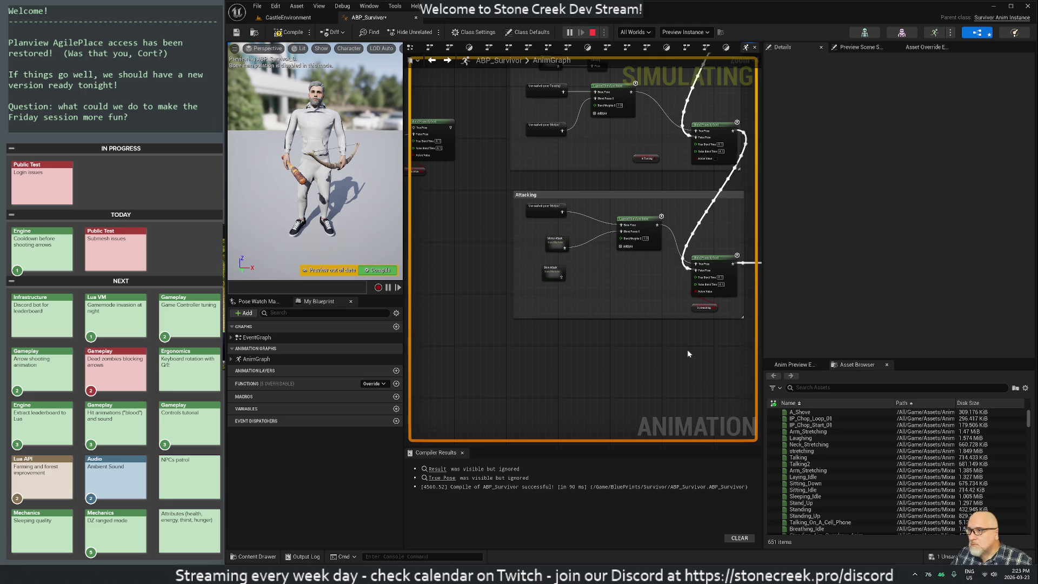
scroll(643, 324, "up", 3)
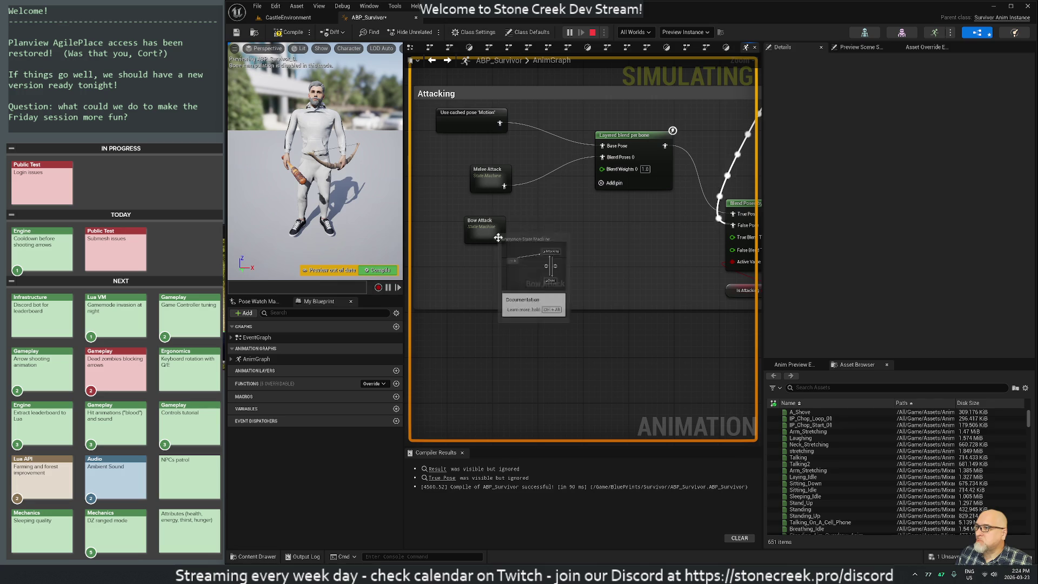
Inspect the Bow Attack state machine's states and Attacking graph, then return to the AnimGraph.
mouse_move(485, 224)
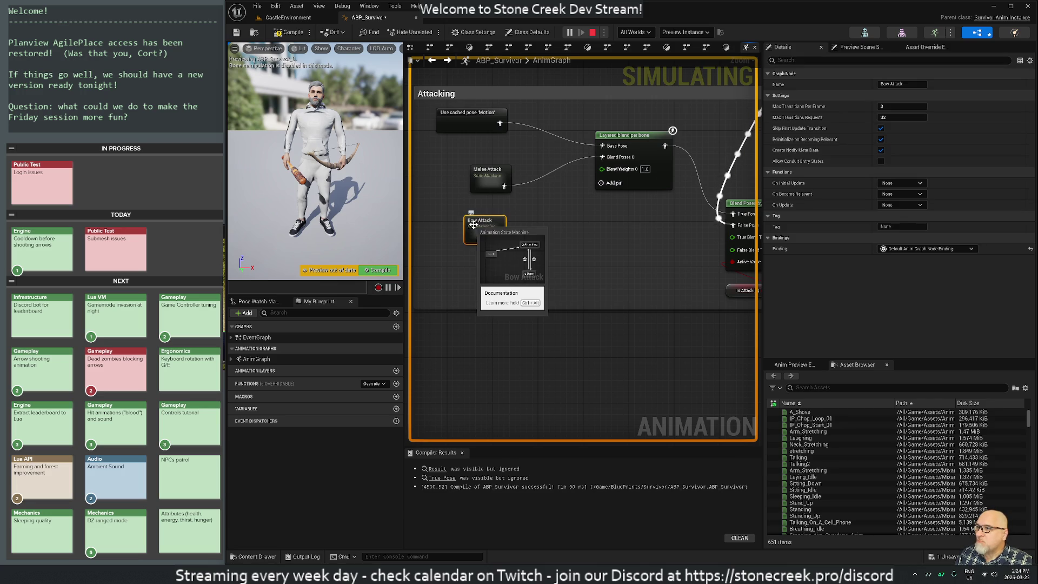
double_click(485, 225)
mouse_move(626, 289)
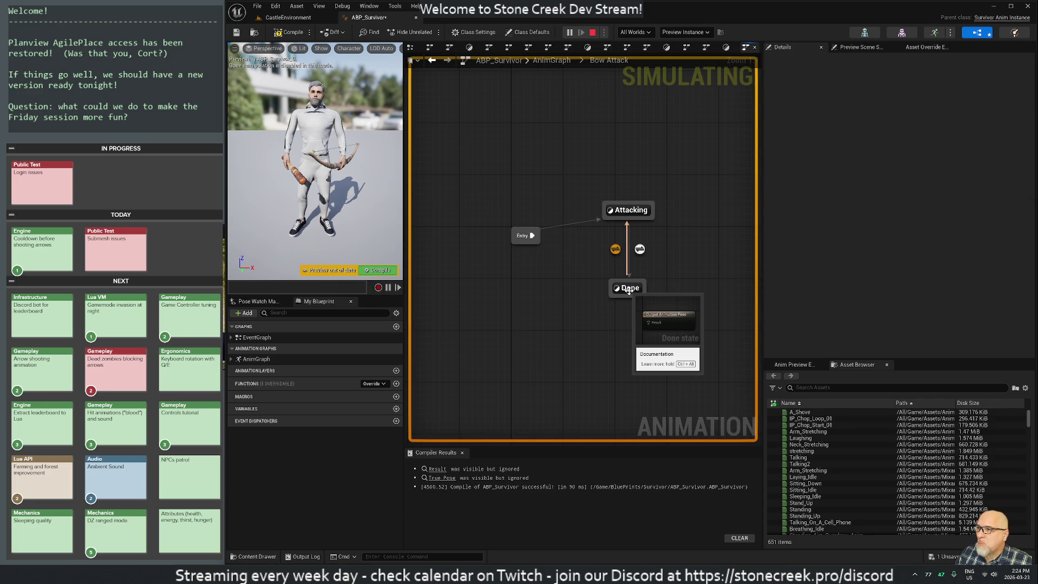
left_click(628, 290)
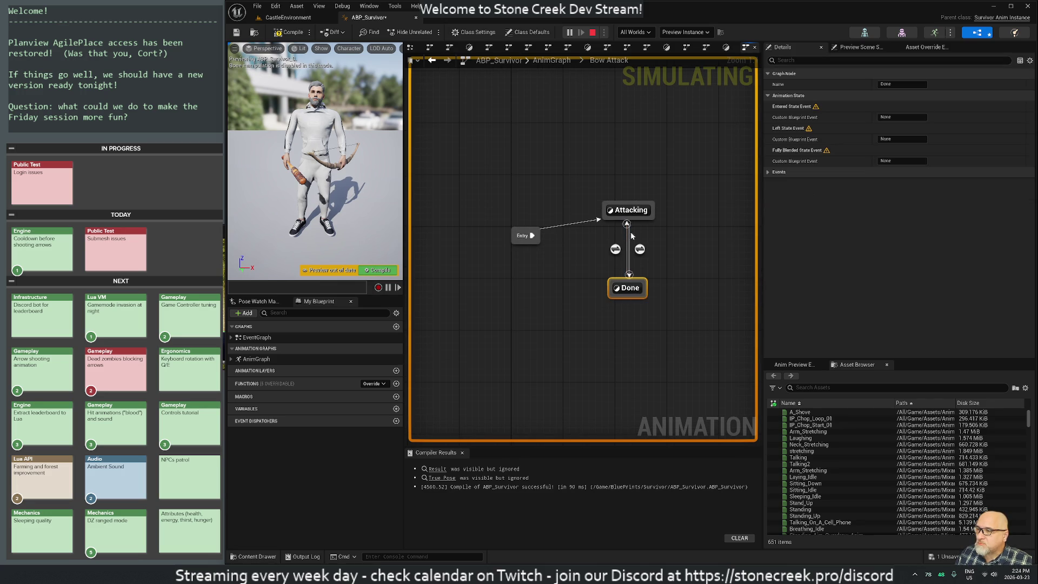
double_click(625, 210)
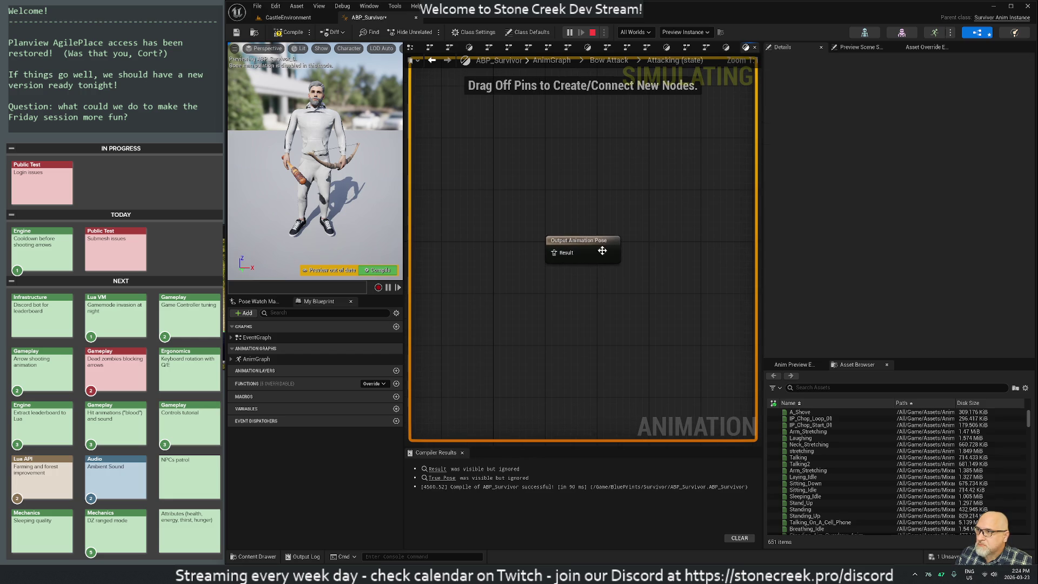
key("alt+Left")
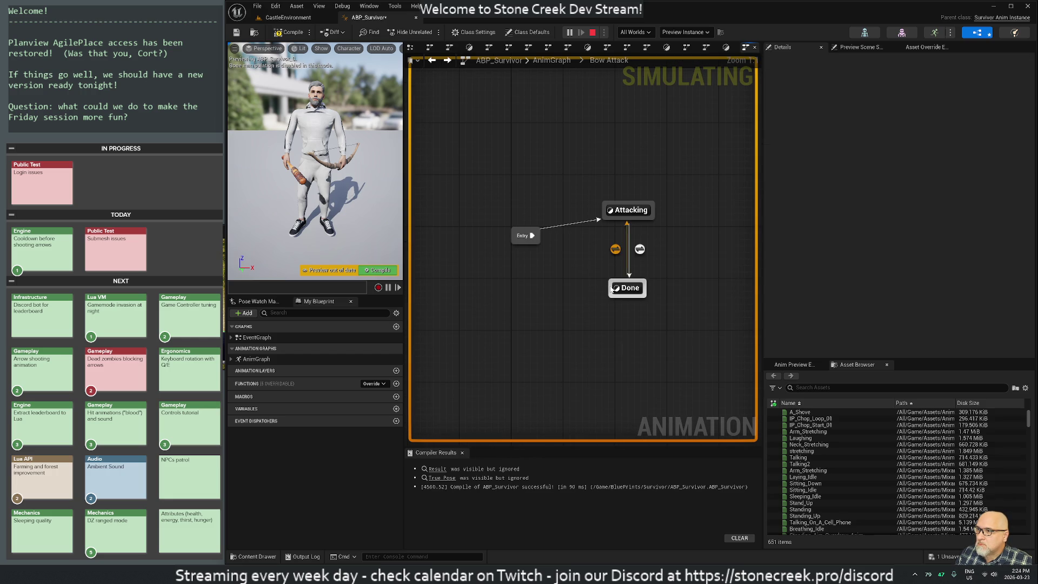
key("alt+Left")
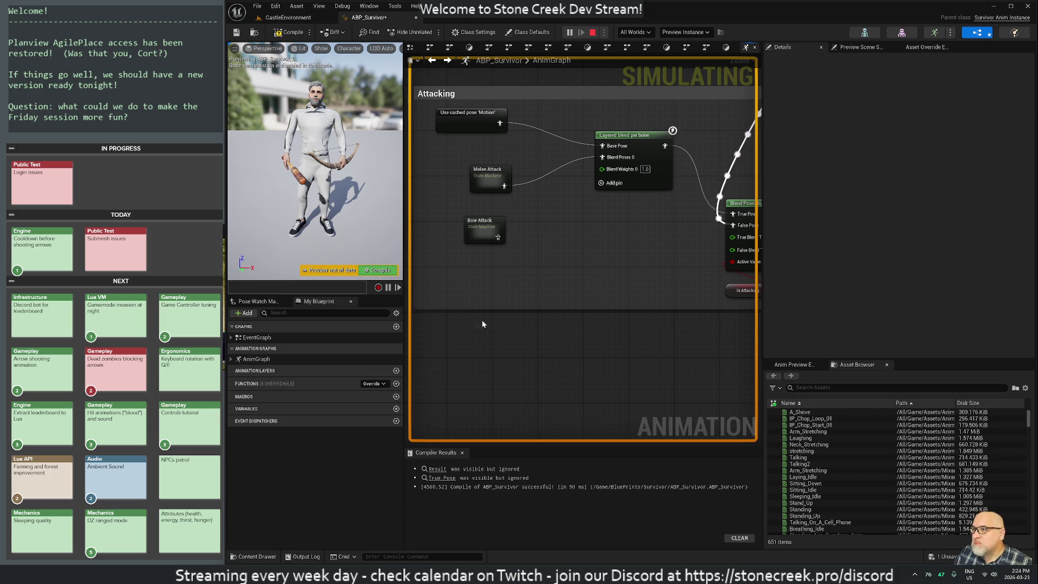
Find all references to Bow Attack and jump back to its node in Attacking.
right_click(478, 231)
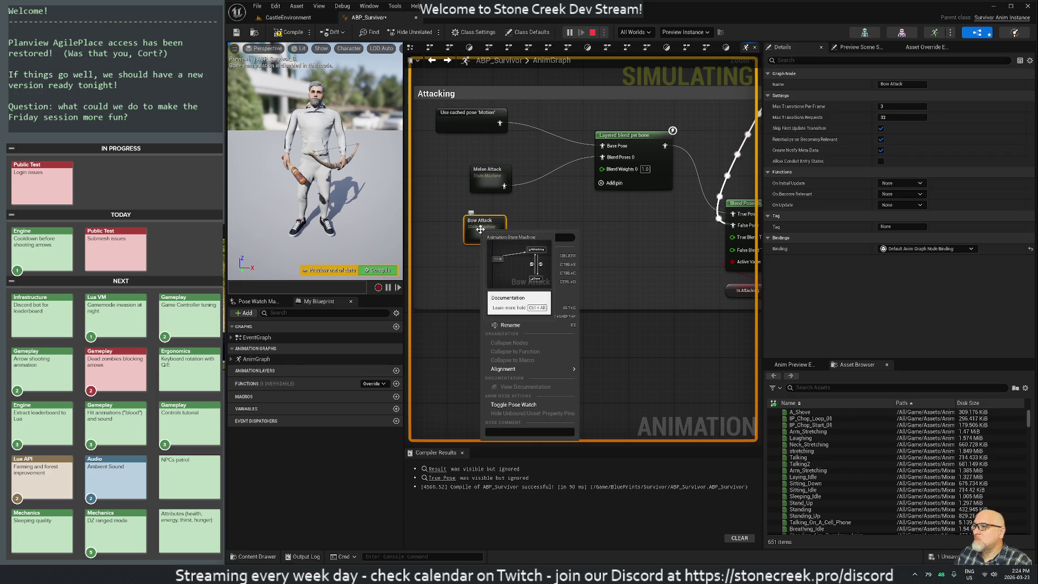
left_click(511, 316)
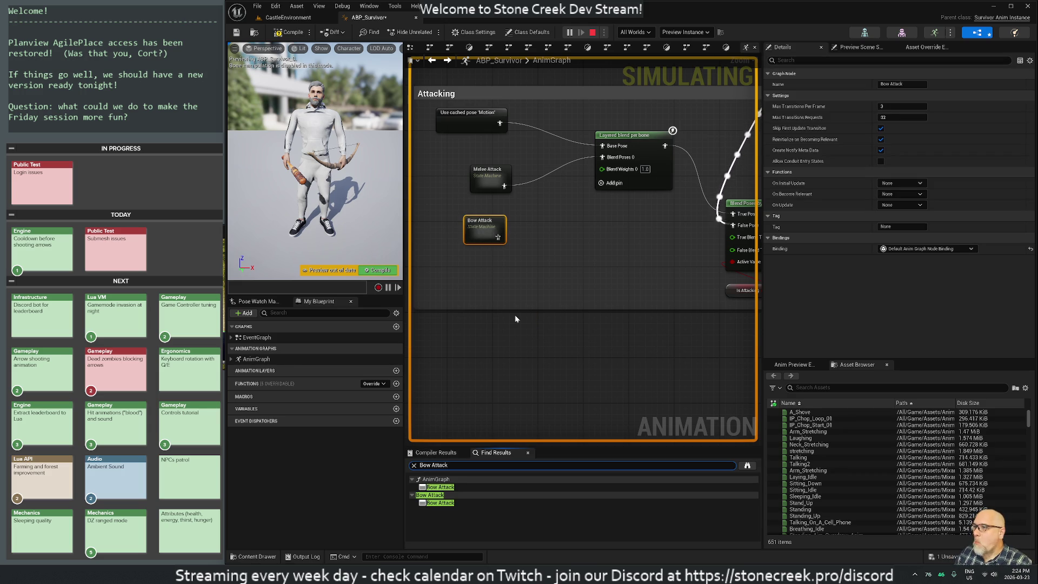
double_click(443, 488)
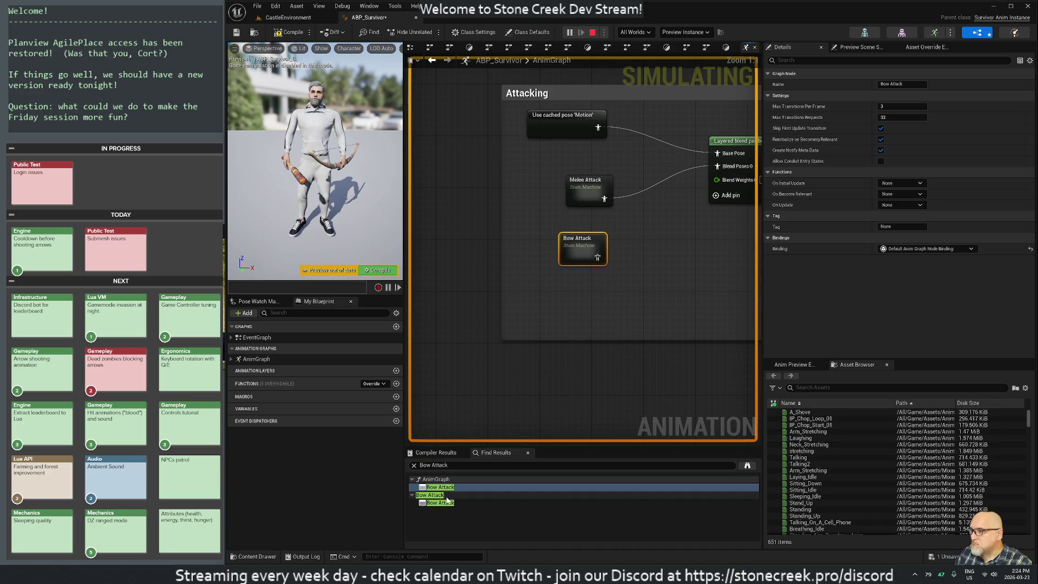
double_click(440, 502)
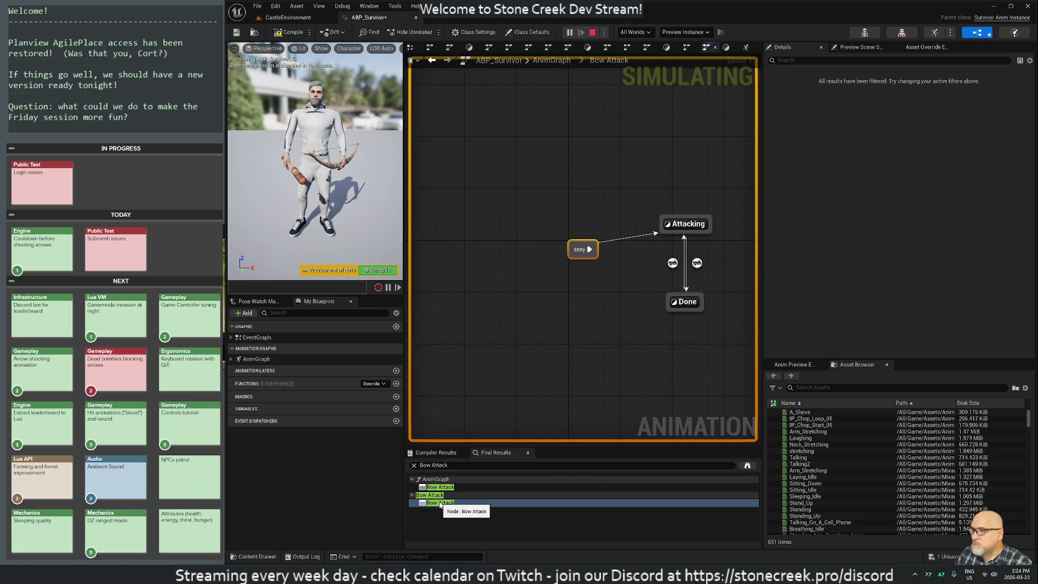
left_click(435, 495)
double_click(441, 487)
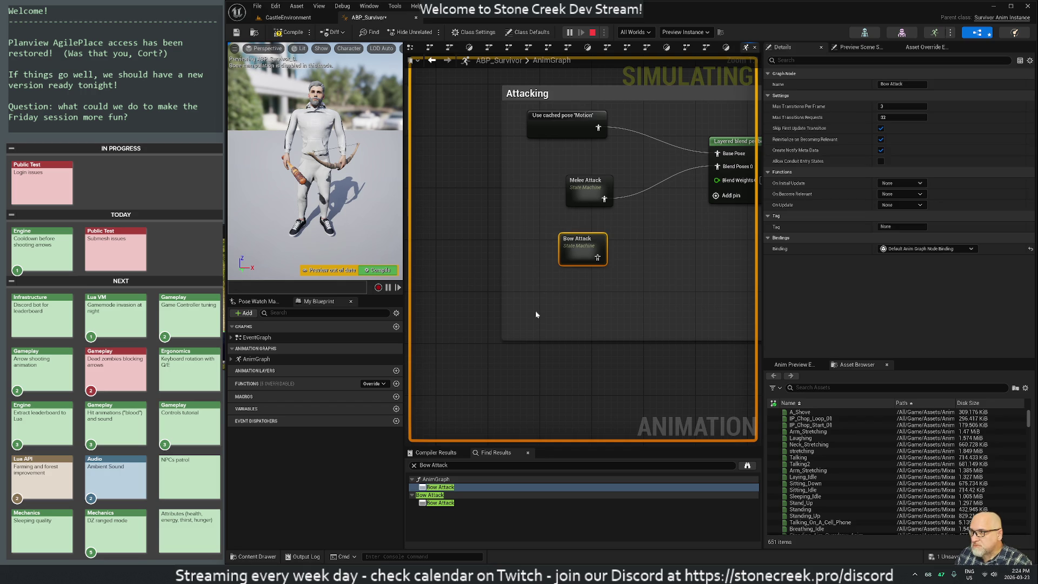
Delete the Bow Attack state machine node and bring the IsAttacking blends into view.
key("Delete")
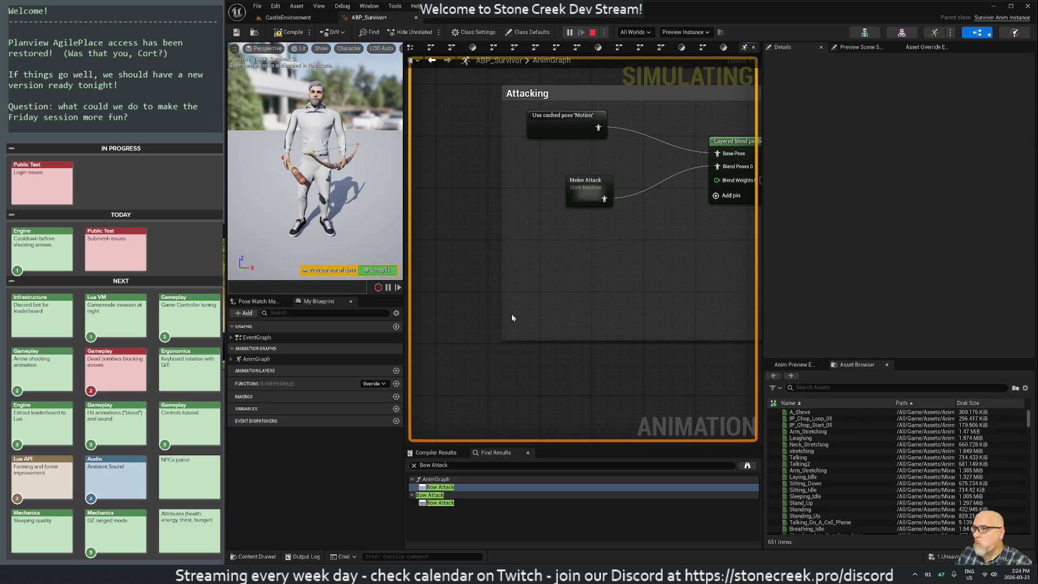
scroll(511, 316, "down", 2)
left_click_drag(511, 316, 556, 292)
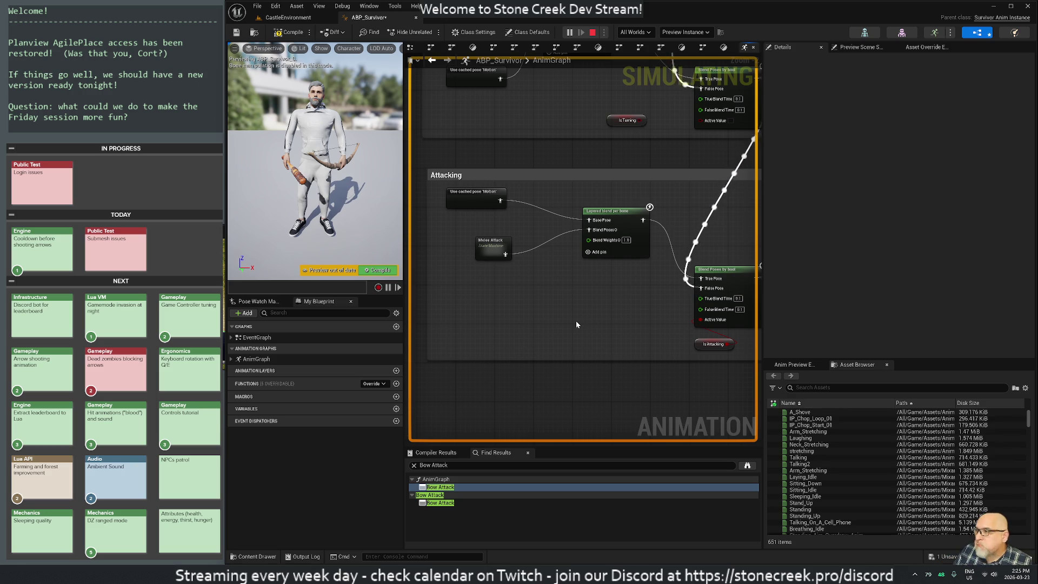
Add an IsMoving getter and a Blend Poses by bool node in the Attacking section.
right_click(489, 404)
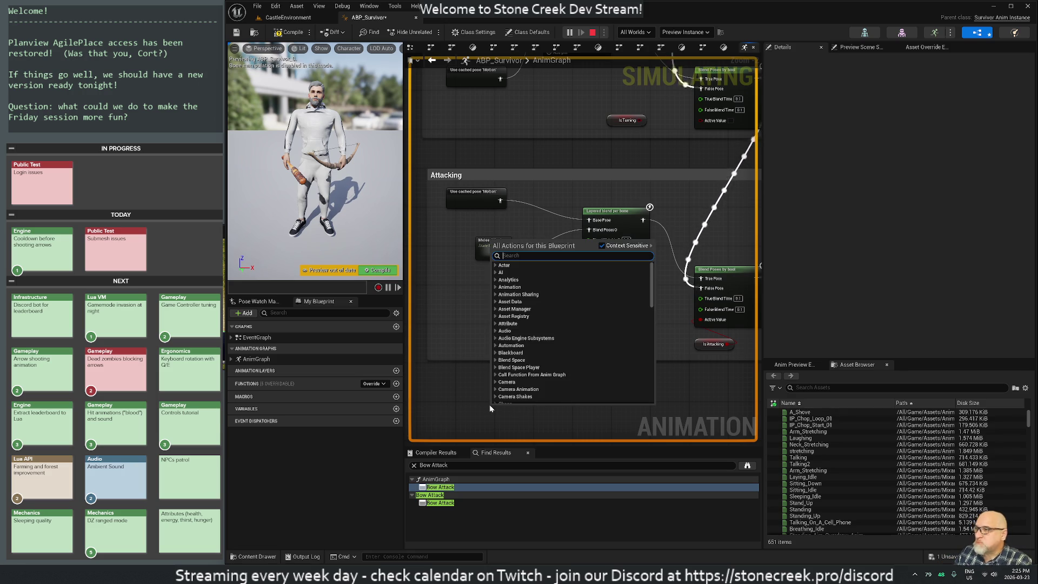
type("is mo")
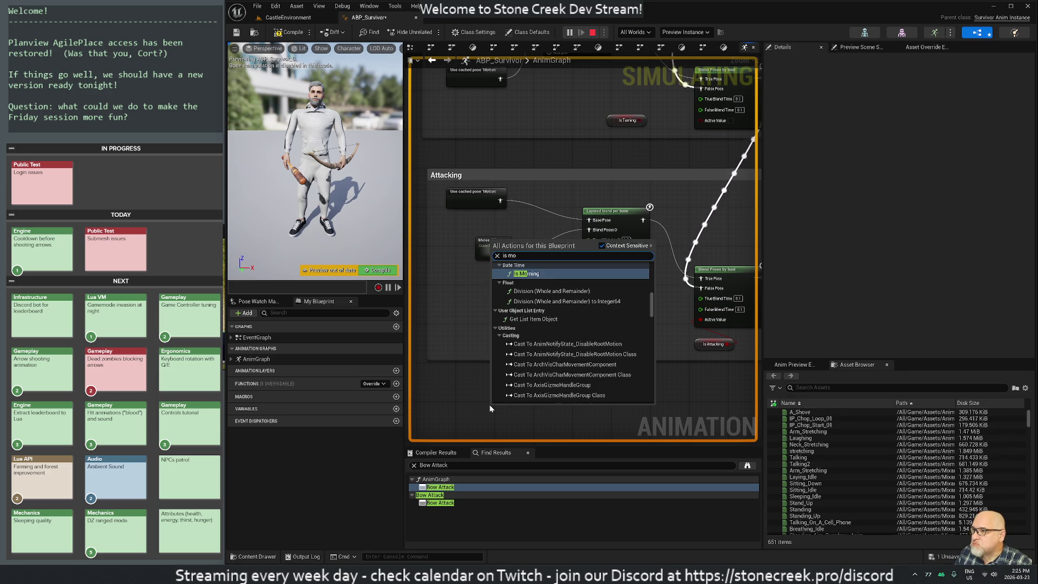
type("v")
key("Return")
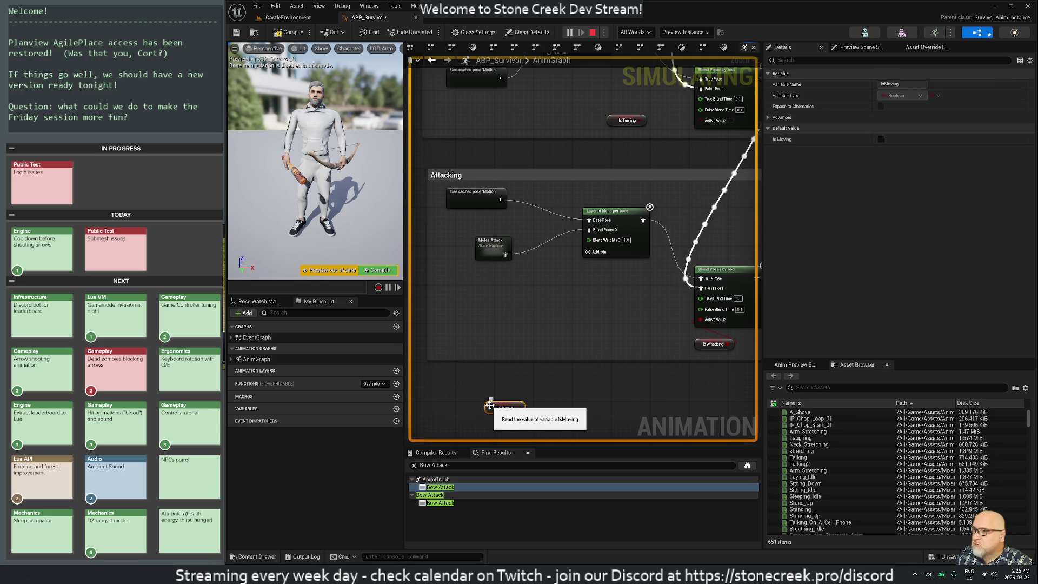
scroll(542, 355, "down", 2)
scroll(442, 404, "up", 1)
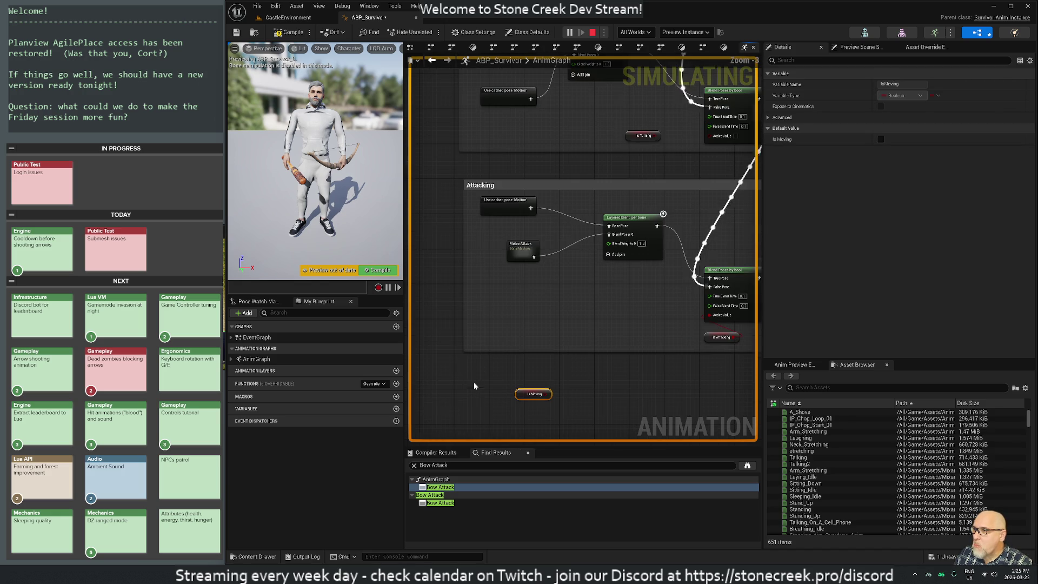
right_click(582, 398)
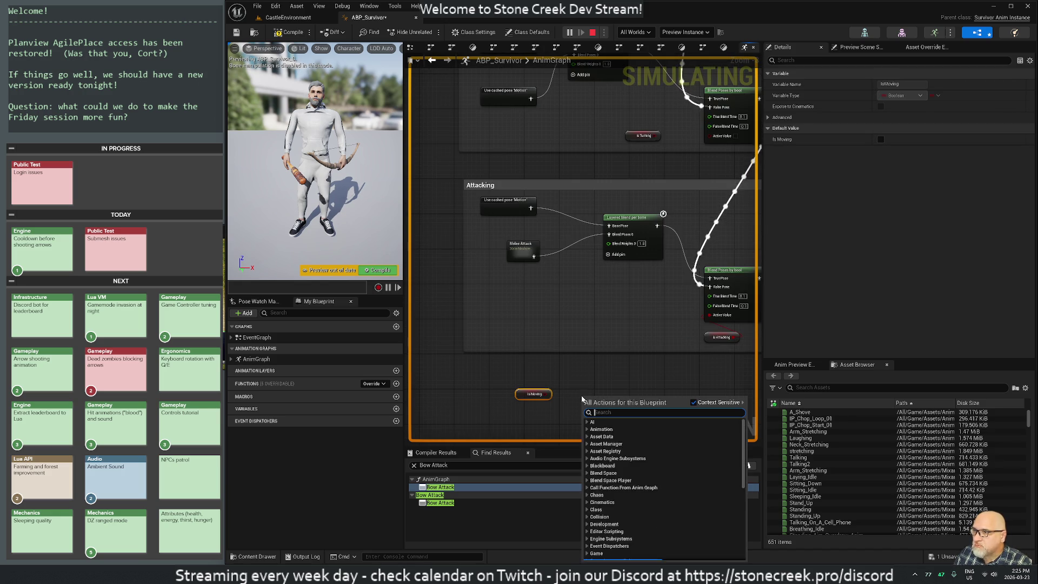
type("blen")
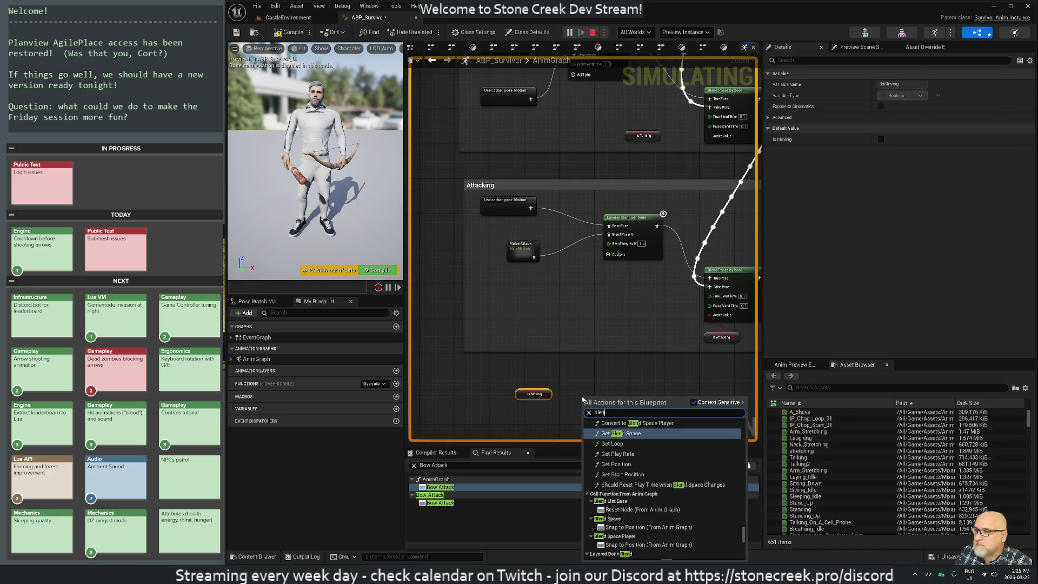
type("d by bool")
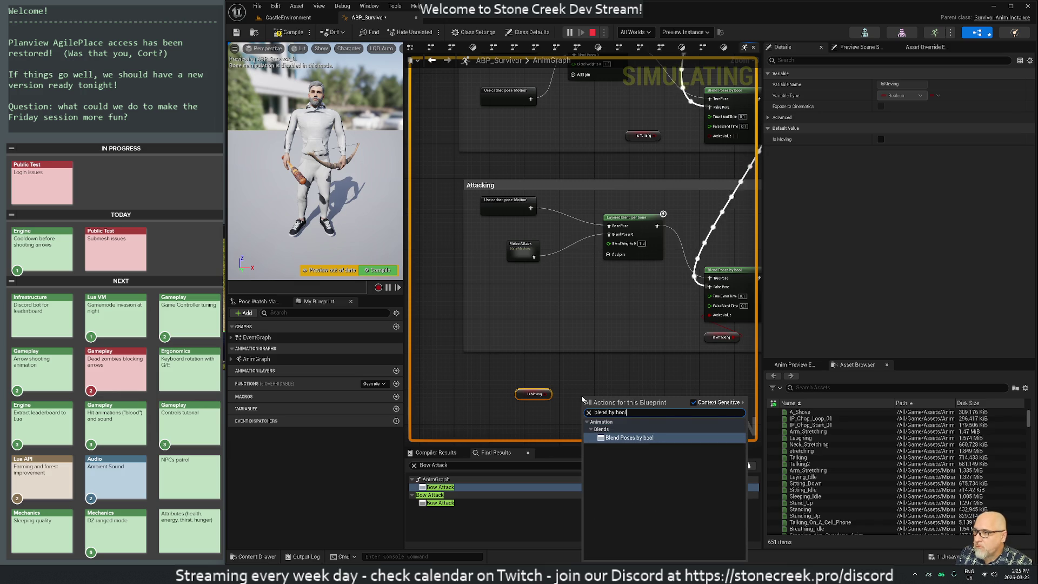
key("Return")
mouse_move(527, 394)
left_mouse_down()
mouse_move(487, 292)
mouse_move(551, 372)
mouse_move(571, 367)
mouse_move(547, 340)
left_mouse_up()
Wire IsMoving to Active Value, the layered blend to True Pose, Melee Attack to False Pose.
mouse_move(578, 298)
left_mouse_down()
mouse_move(592, 180)
mouse_move(601, 180)
left_mouse_up()
left_click_drag(549, 364, 578, 249)
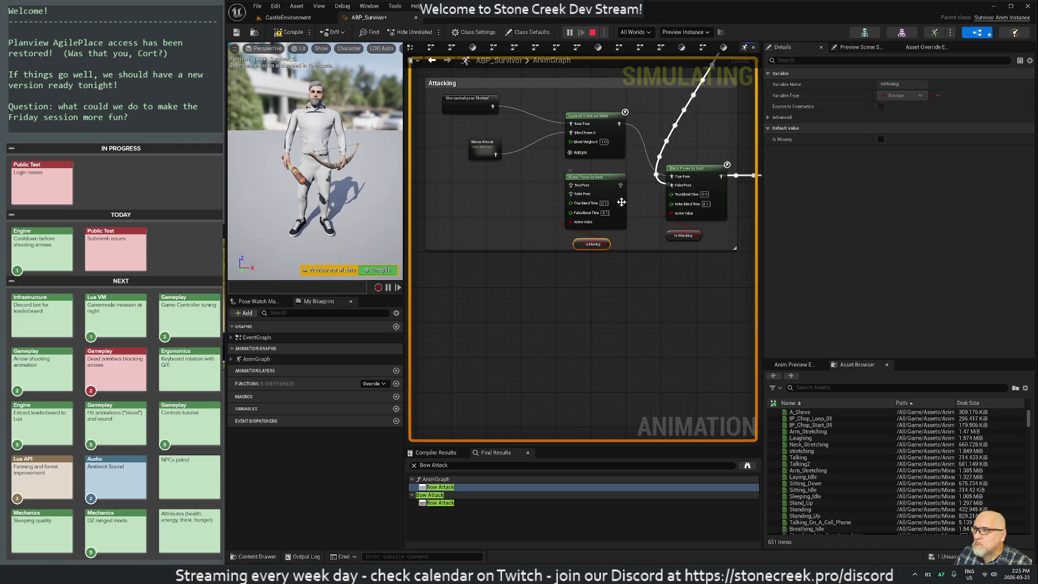
left_click_drag(620, 185, 671, 185)
mouse_move(619, 124)
left_mouse_down()
mouse_move(565, 181)
mouse_move(572, 186)
left_mouse_up()
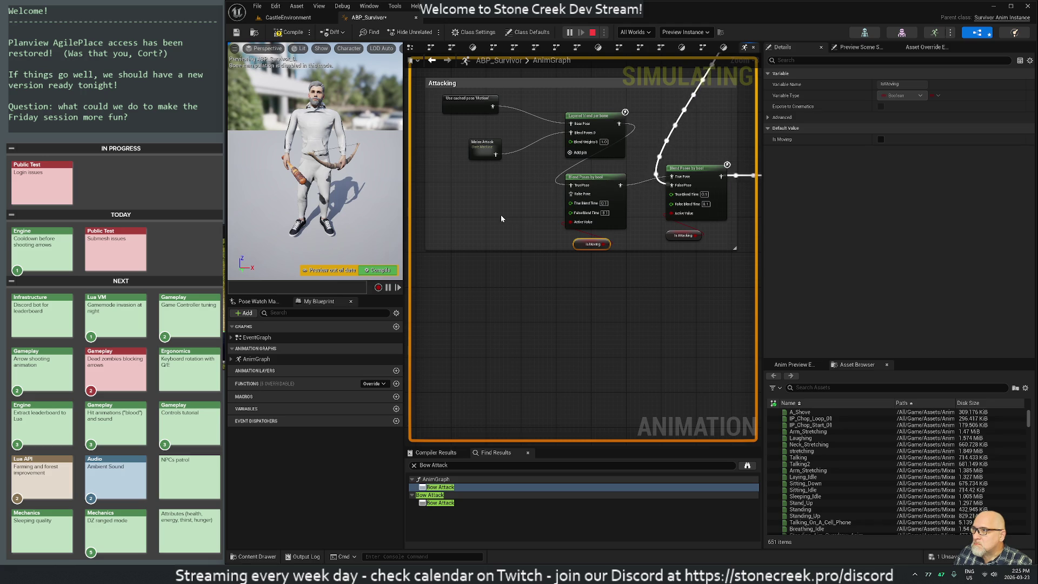
mouse_move(495, 154)
left_mouse_down()
mouse_move(546, 171)
mouse_move(570, 194)
left_mouse_up()
Preview the great_sword_slash animation inside Melee Attack's Attacking state, then close the preview.
double_click(482, 153)
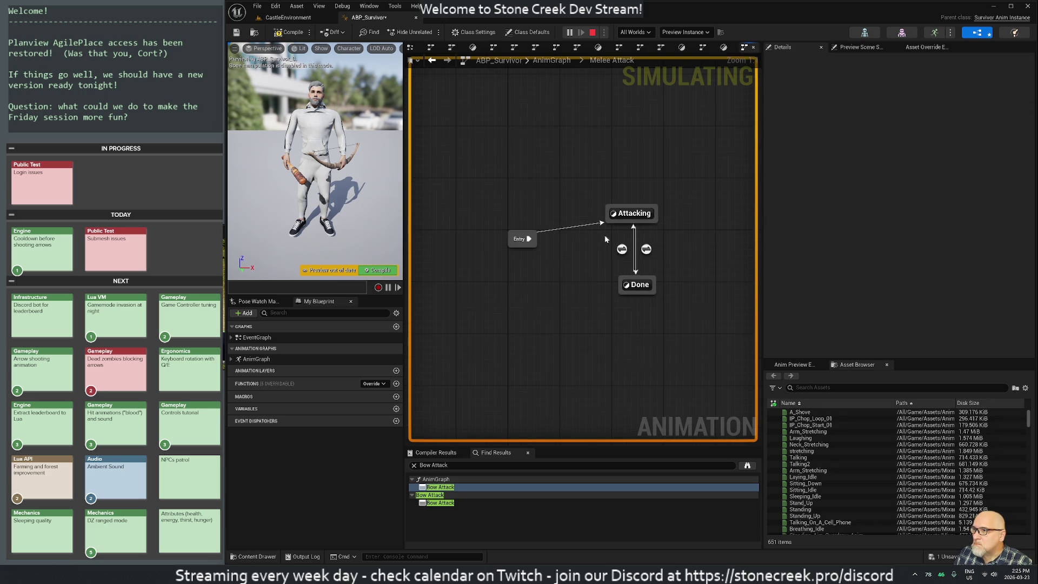
double_click(631, 213)
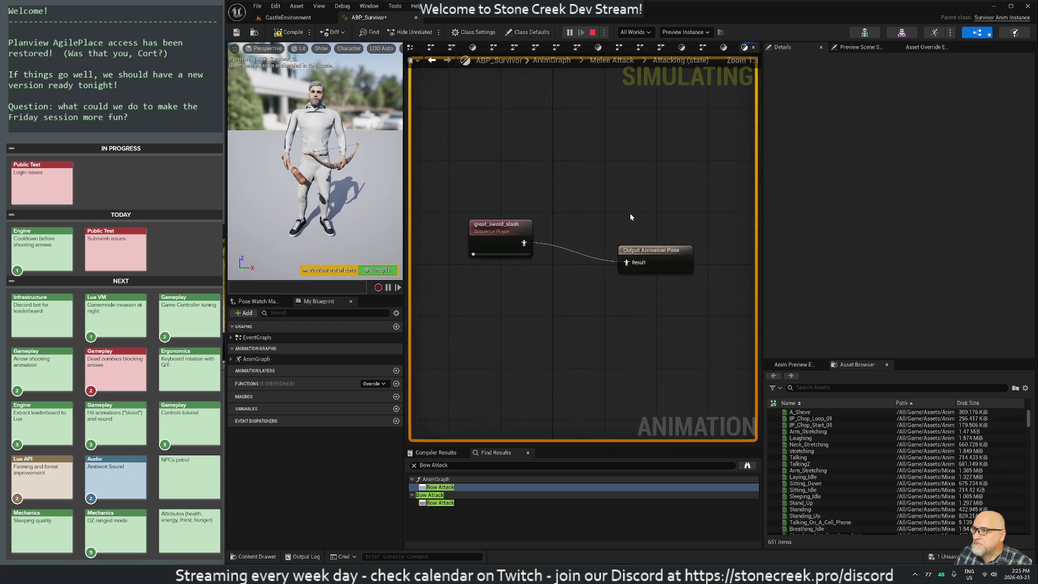
left_click(494, 230)
double_click(493, 231)
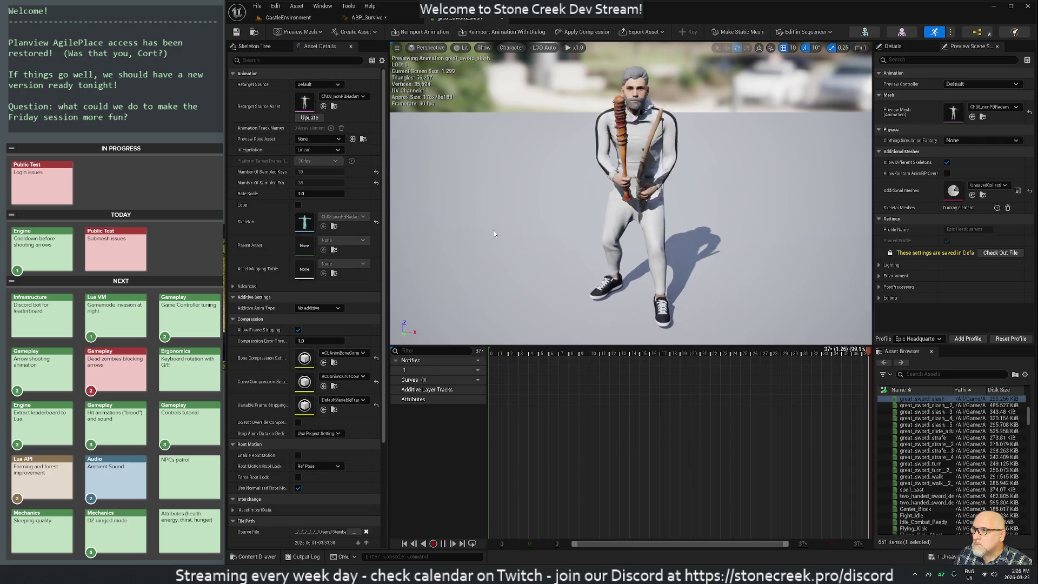
left_click(493, 17)
Compile ABP_Survivor and stop the play session from the CastleEnvironment level.
left_click(292, 33)
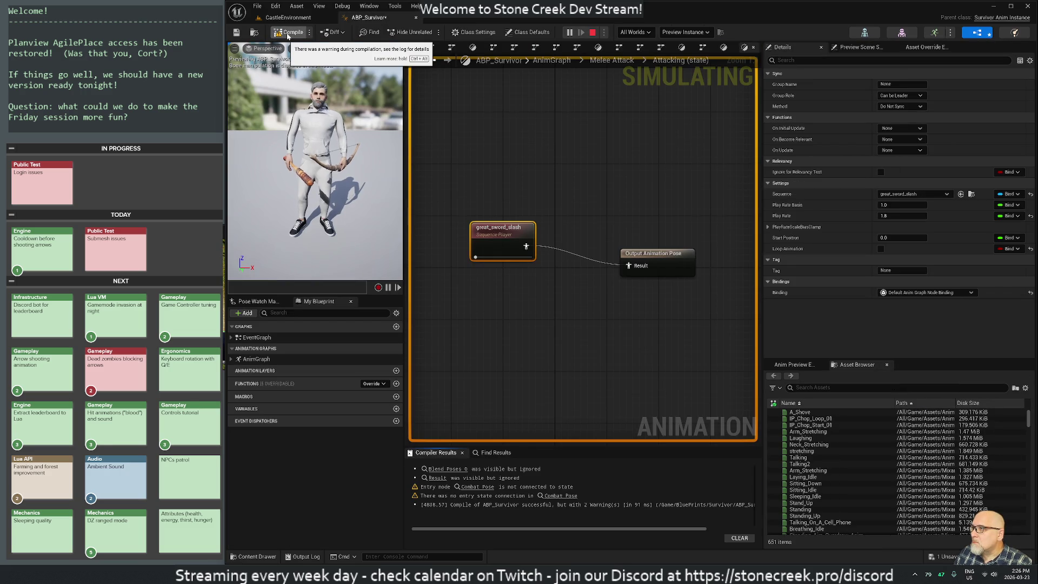
left_click(288, 17)
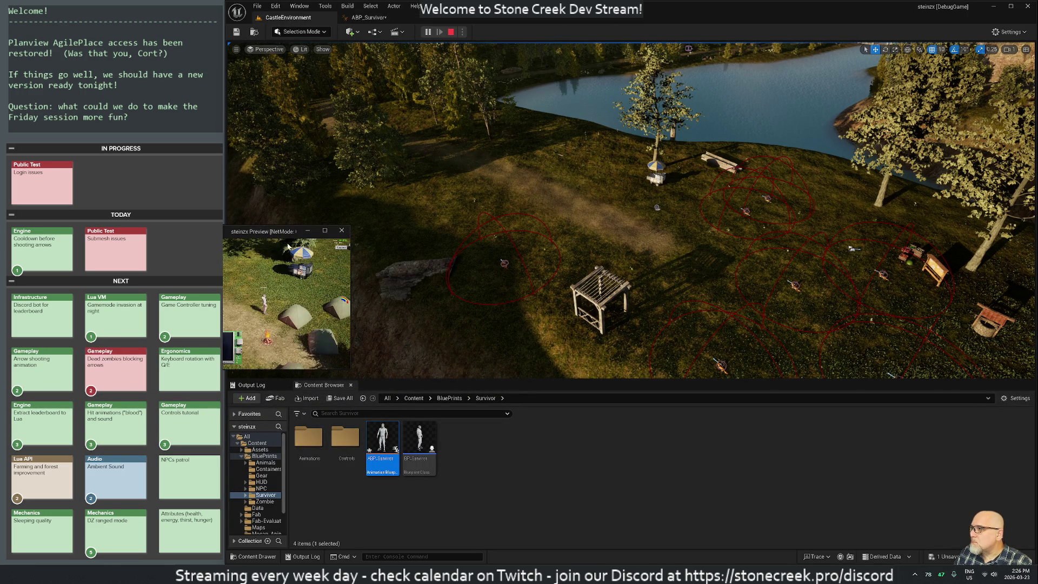
key("Escape")
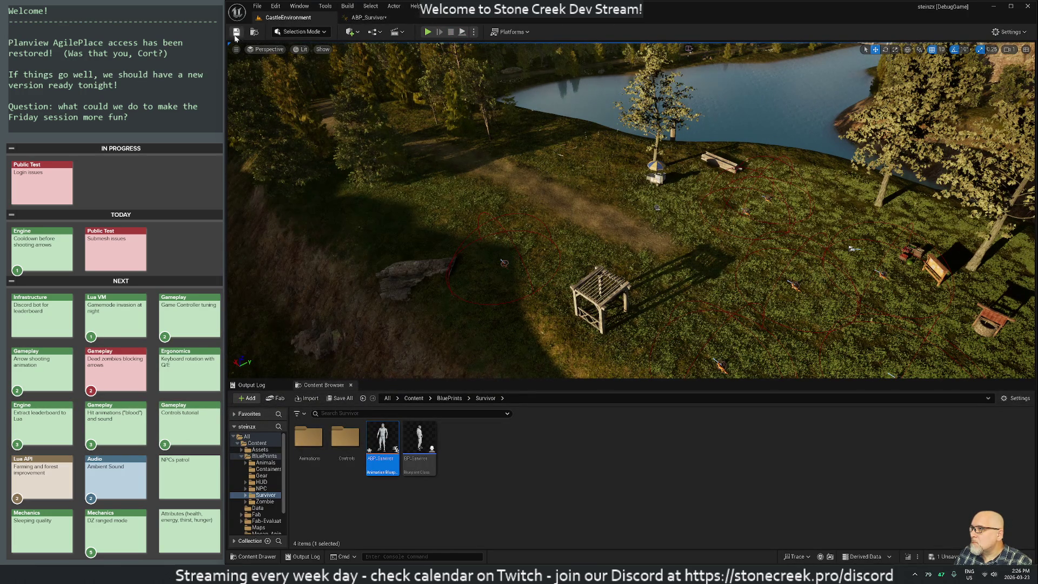
Start a play test and give the survivor an axe with the additem command.
left_click(427, 31)
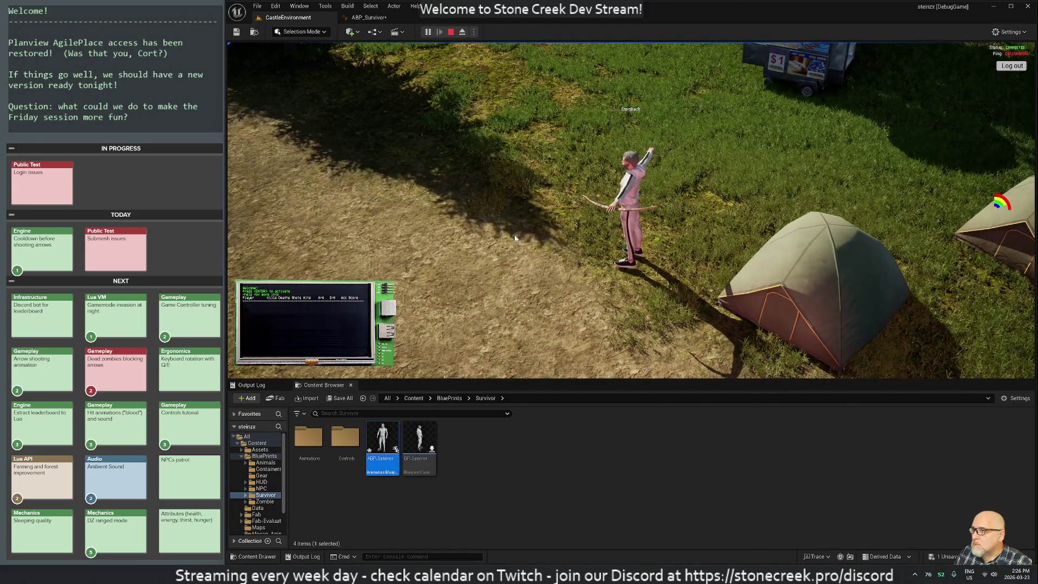
key("i")
key("i")
key("i")
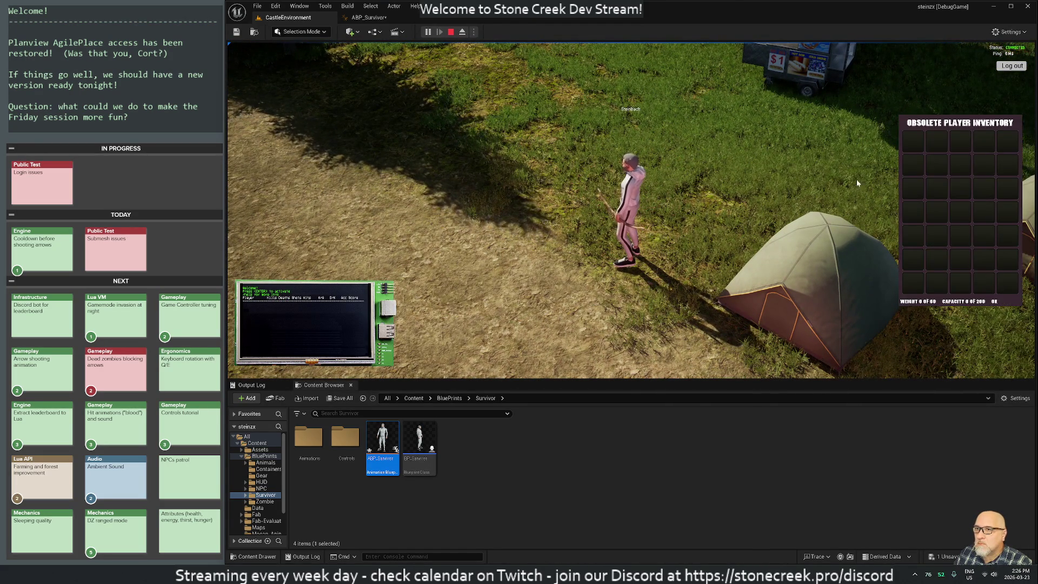
key("Return")
type("additem axe")
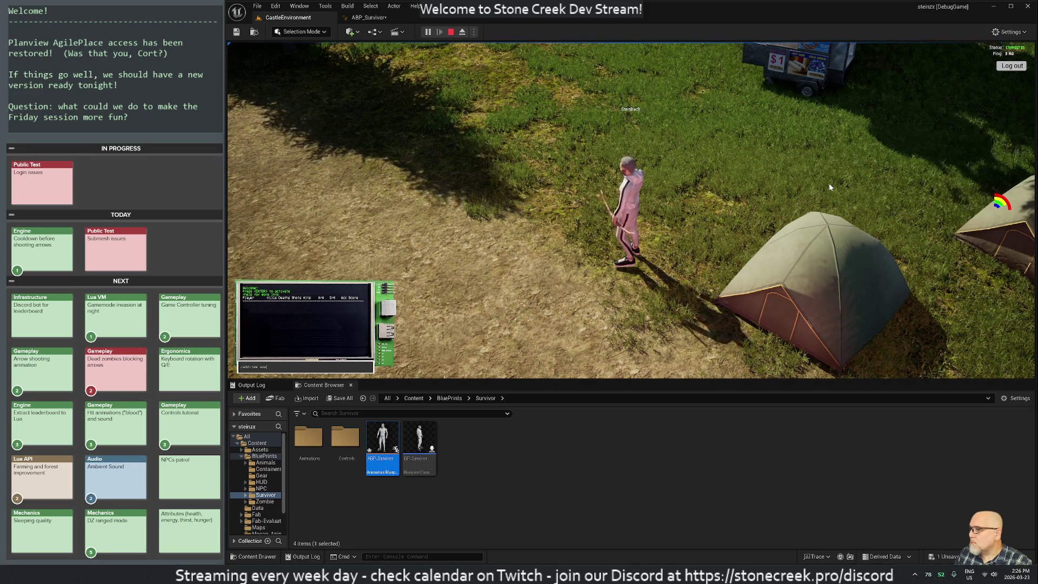
key("BackSpace")
key("Return")
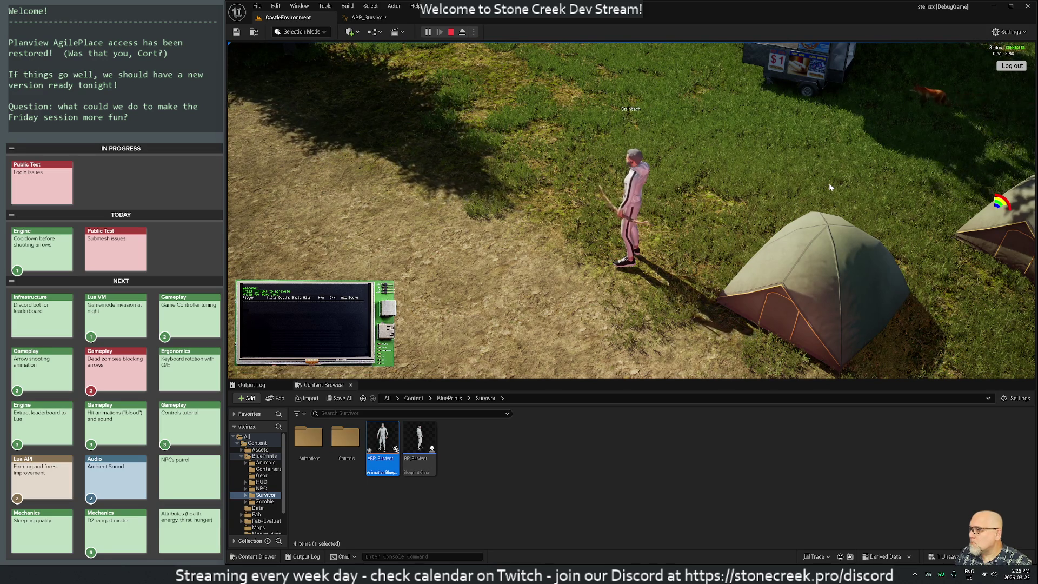
Check the inventory, swing the axe, and walk left and right to test the animation.
key("i")
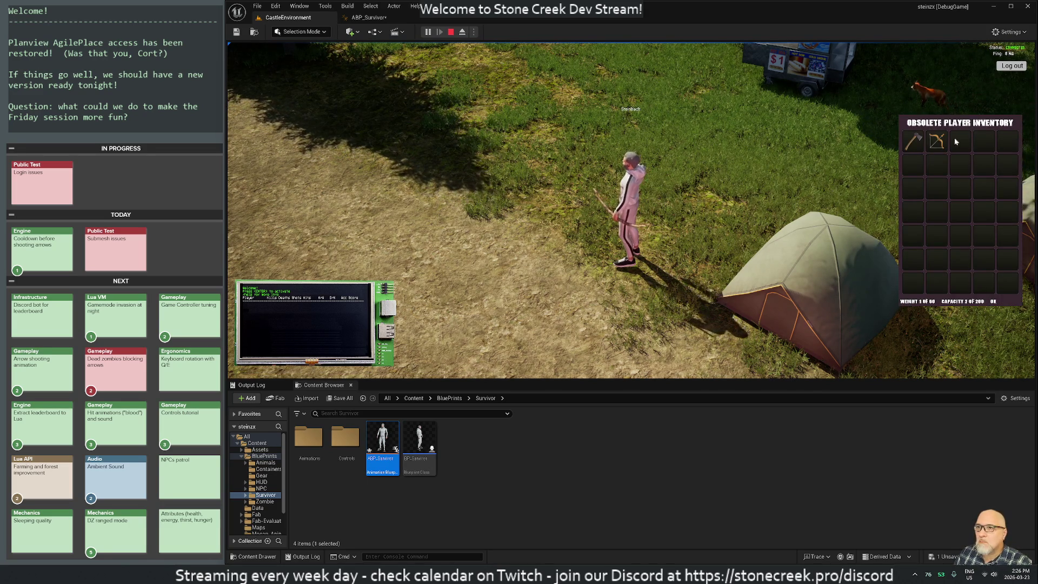
key("i")
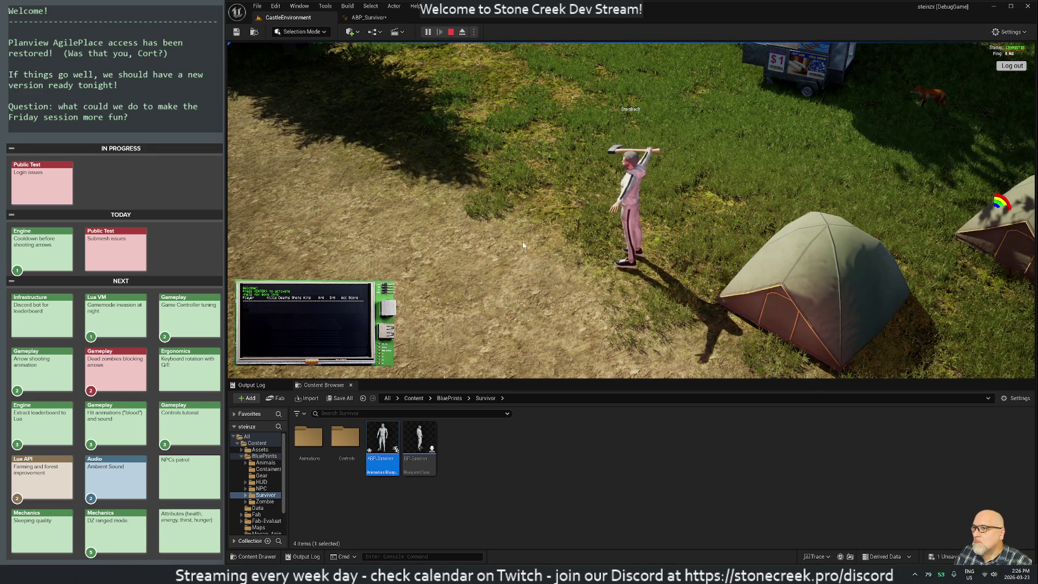
left_click(506, 244)
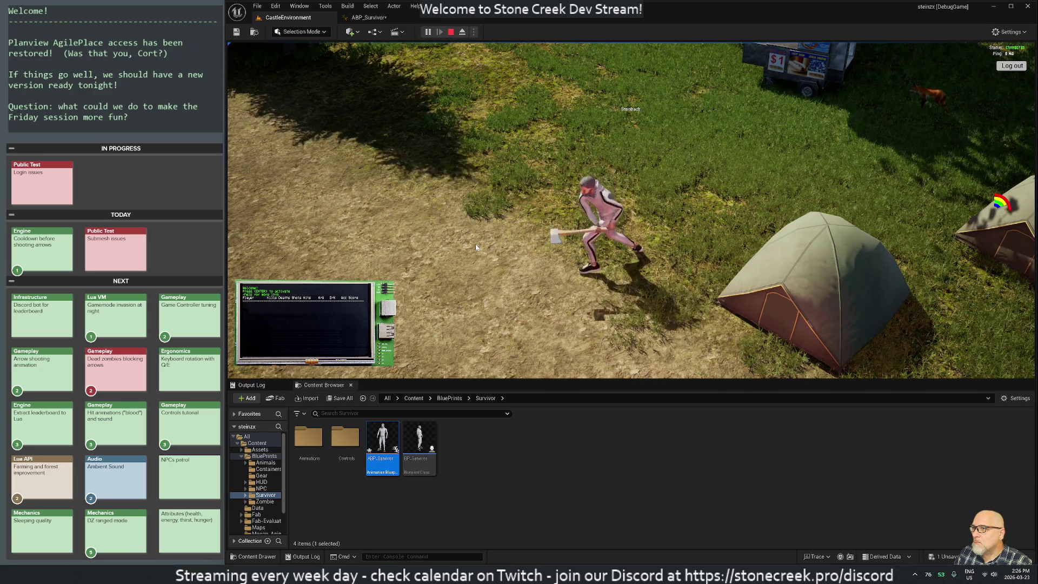
key("a")
key("a")
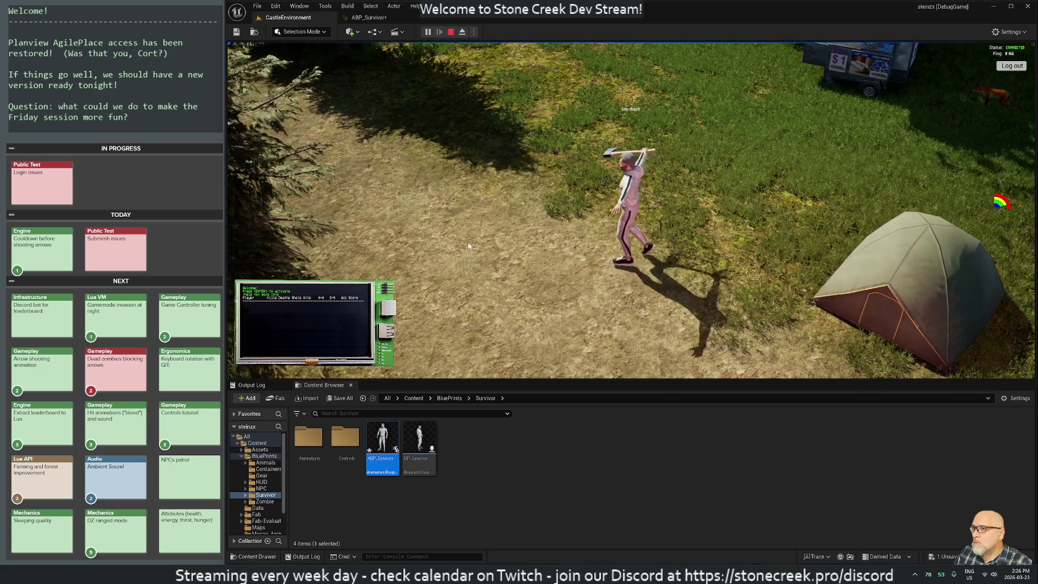
key("d")
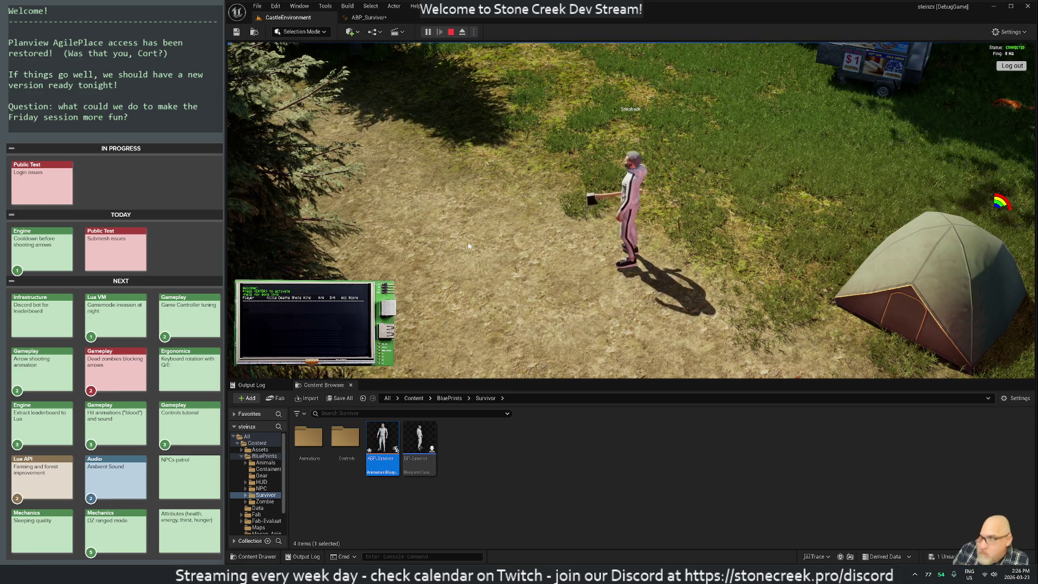
Pause the play test and return to ABP_Survivor's main AnimGraph.
left_click(428, 32)
left_click(370, 18)
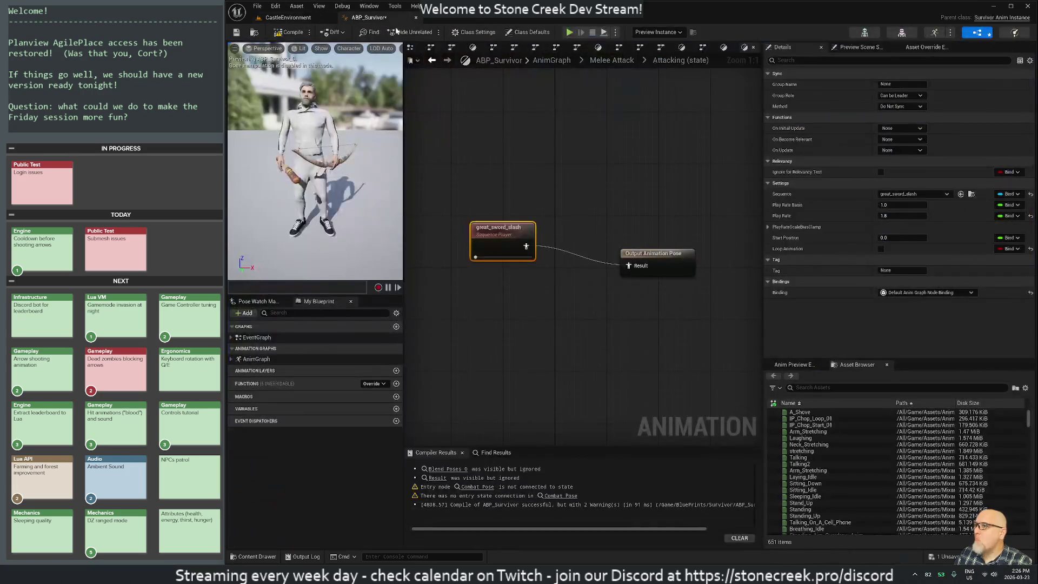
key("alt+Left")
key("alt+Left")
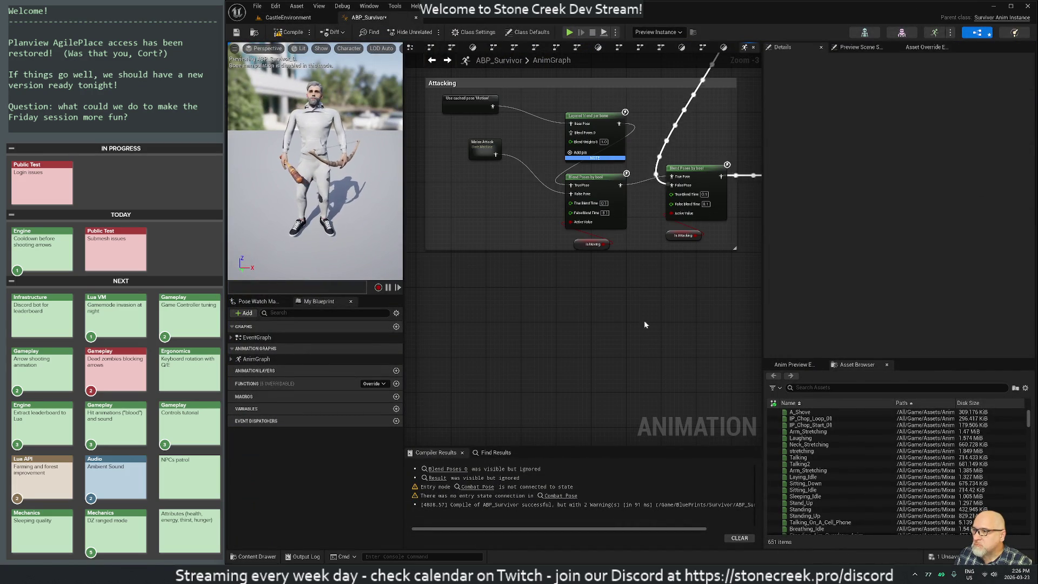
mouse_move(663, 295)
left_mouse_down()
mouse_move(589, 399)
mouse_move(597, 410)
left_mouse_up()
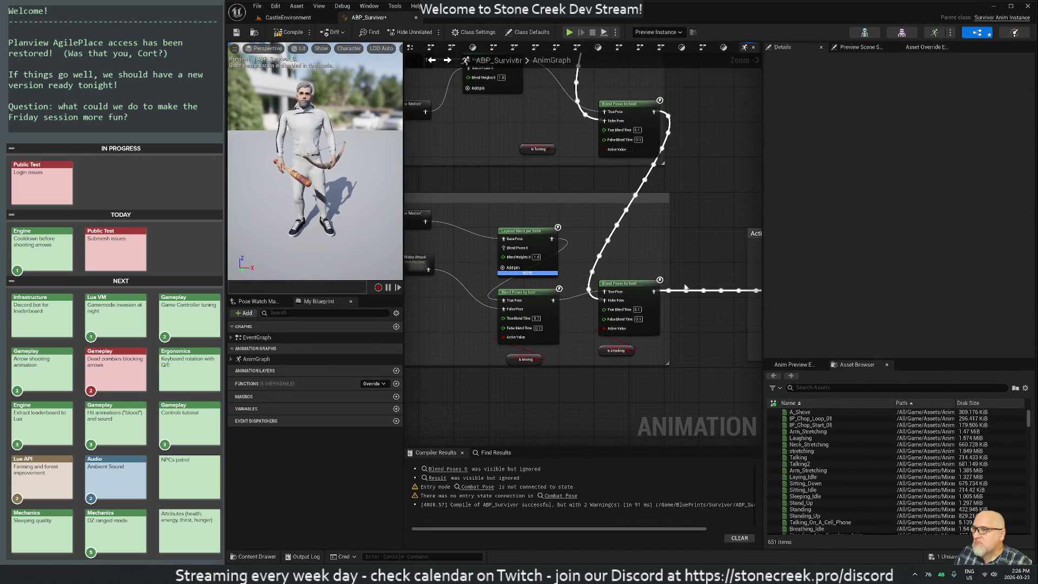
scroll(676, 271, "down", 1)
mouse_move(710, 242)
left_mouse_down()
mouse_move(702, 238)
mouse_move(707, 268)
mouse_move(660, 142)
left_mouse_up()
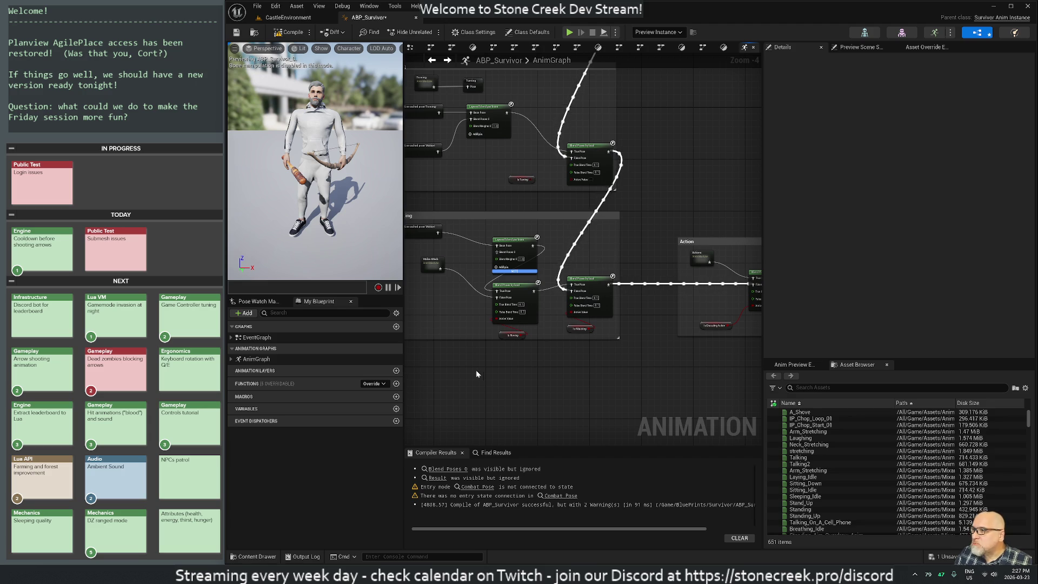
scroll(540, 280, "up", 2)
Create a new Save cached pose from Melee Attack named 'Melee Attack Pose'.
mouse_move(535, 264)
left_mouse_down()
mouse_move(579, 276)
mouse_move(611, 241)
left_mouse_up()
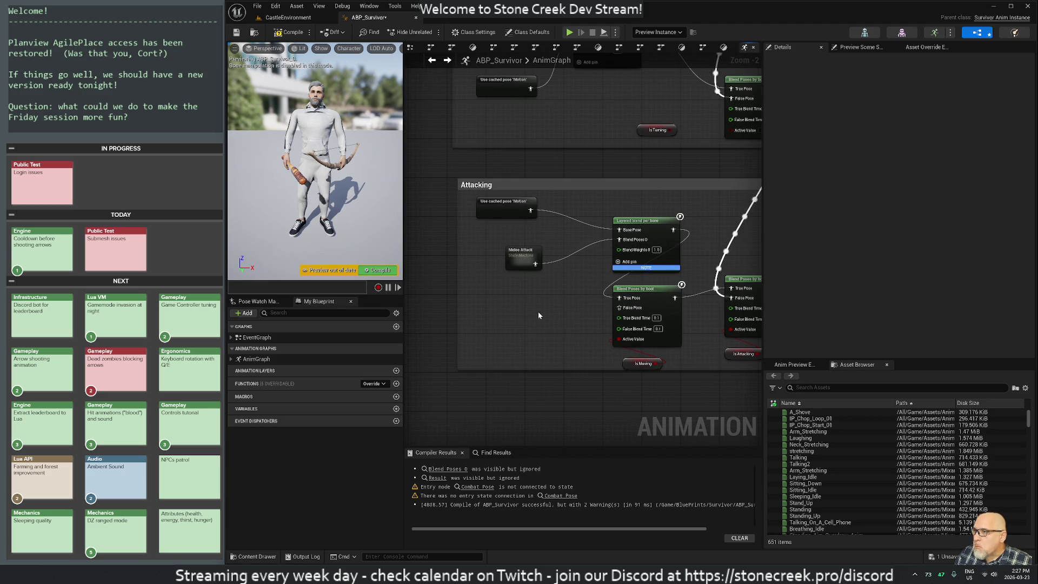
right_click(520, 256)
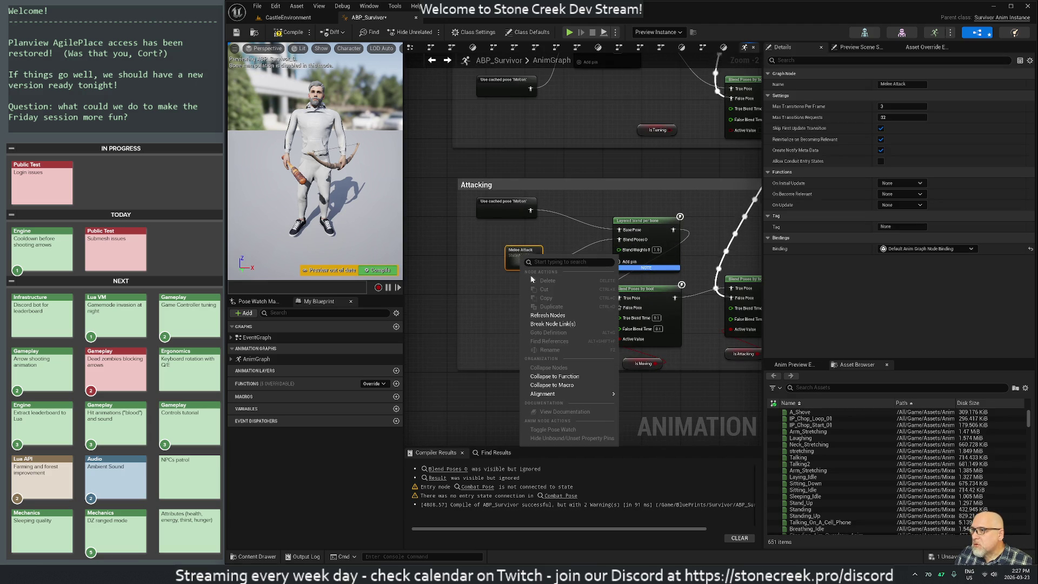
left_click(482, 388)
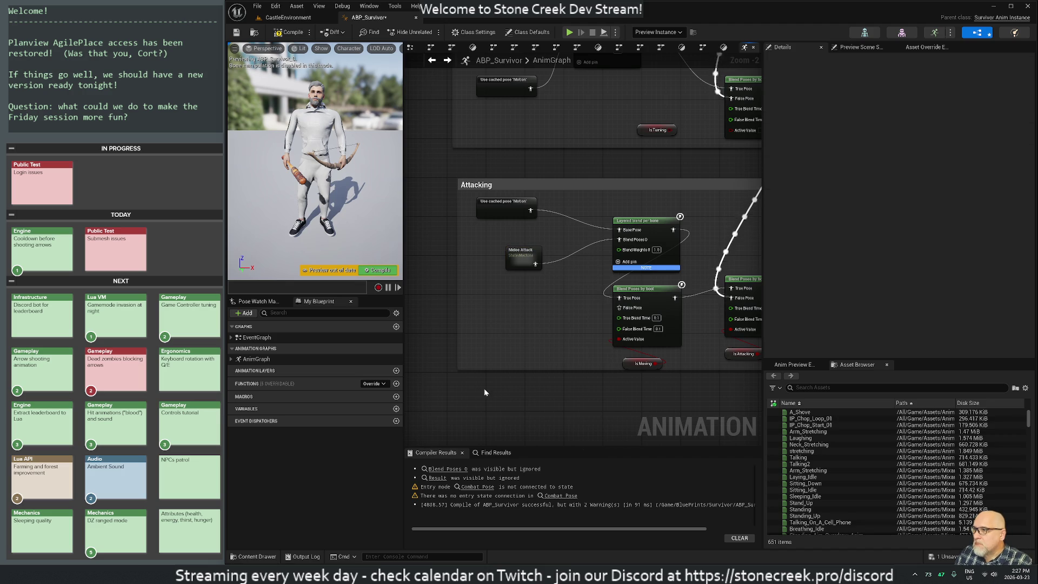
scroll(500, 385, "down", 4)
scroll(499, 384, "up", 2)
mouse_move(430, 330)
left_mouse_down()
mouse_move(675, 271)
mouse_move(515, 269)
mouse_move(545, 300)
left_mouse_up()
type("cache")
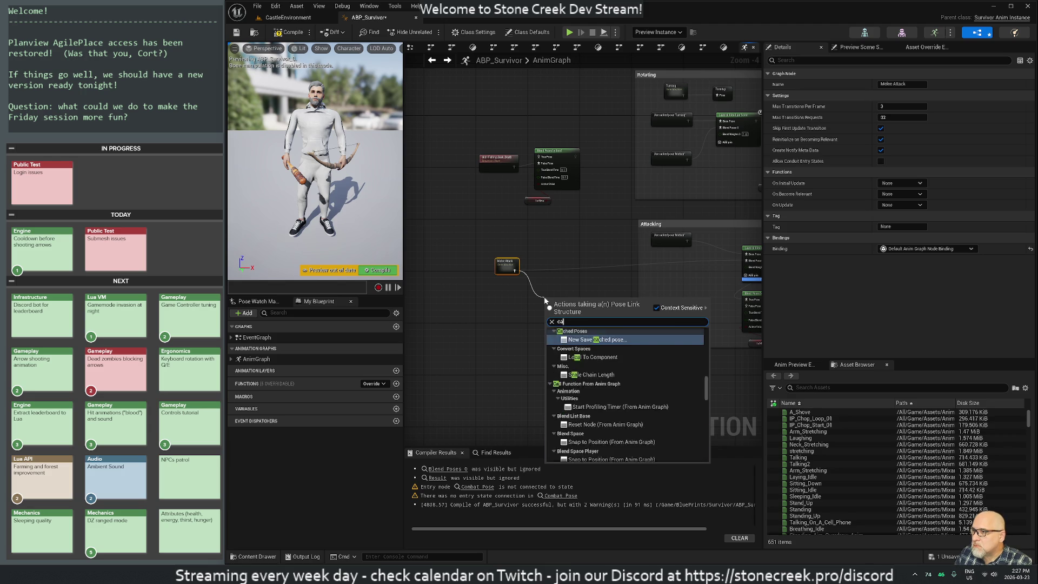
key("Return")
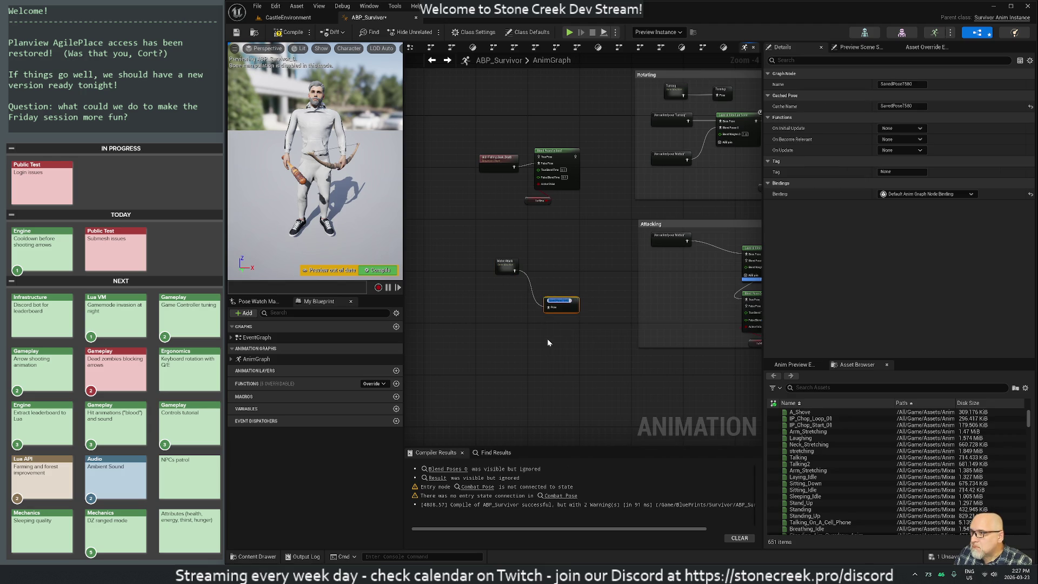
scroll(548, 340, "up", 4)
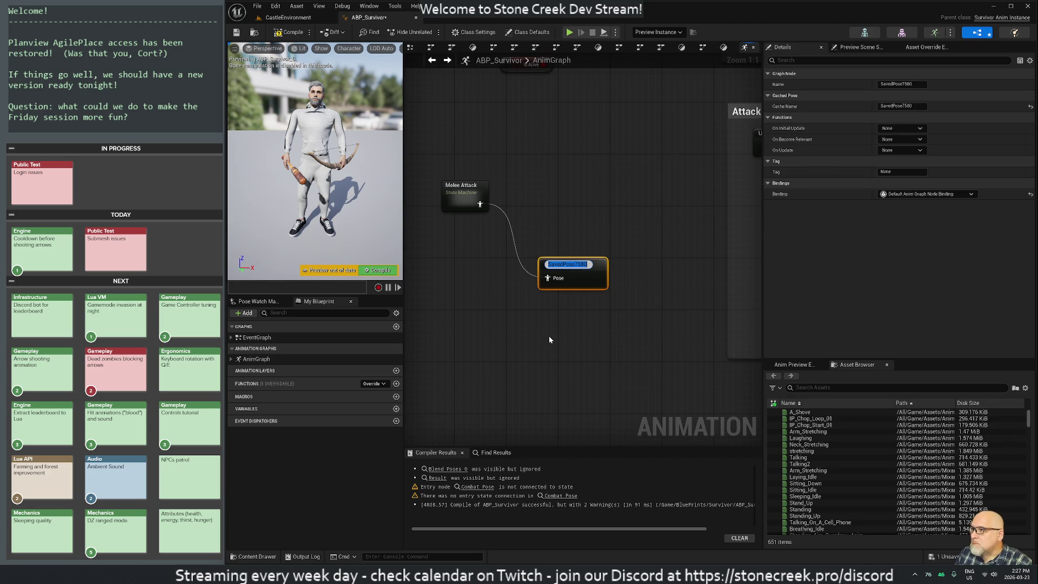
type("Melee Attack Pose")
key("Return")
Place the Melee Attack Pose node beside Melee Attack and bring Attacking into view.
left_click_drag(547, 255, 528, 193)
mouse_move(627, 198)
left_mouse_down()
mouse_move(456, 260)
mouse_move(646, 260)
mouse_move(590, 249)
left_mouse_up()
scroll(481, 281, "down", 1)
right_click(518, 264)
Add a 'Use cached pose Melee Attack Pose' node and move it into the Attacking section.
type("mel")
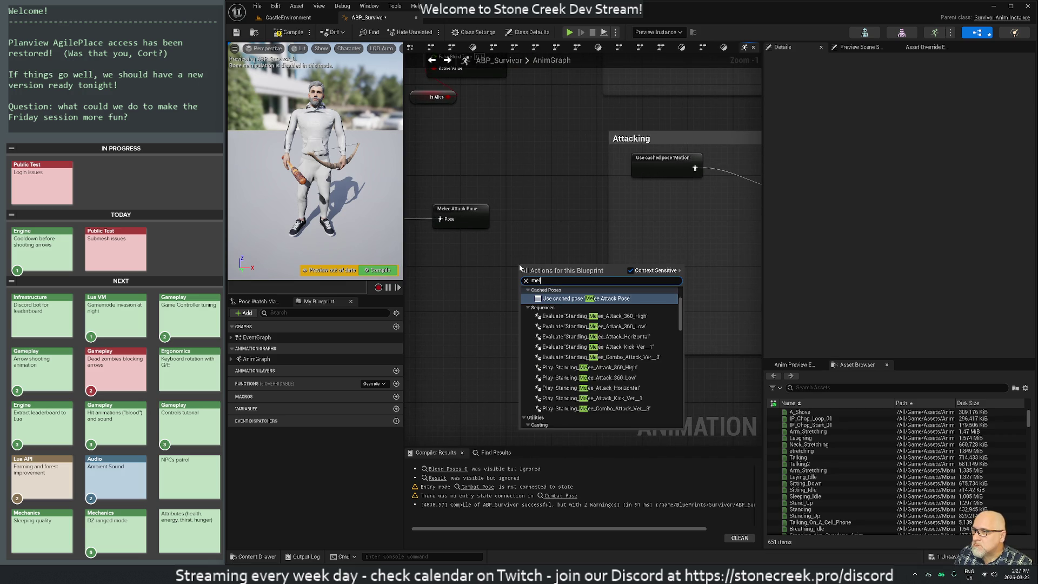
key("Return")
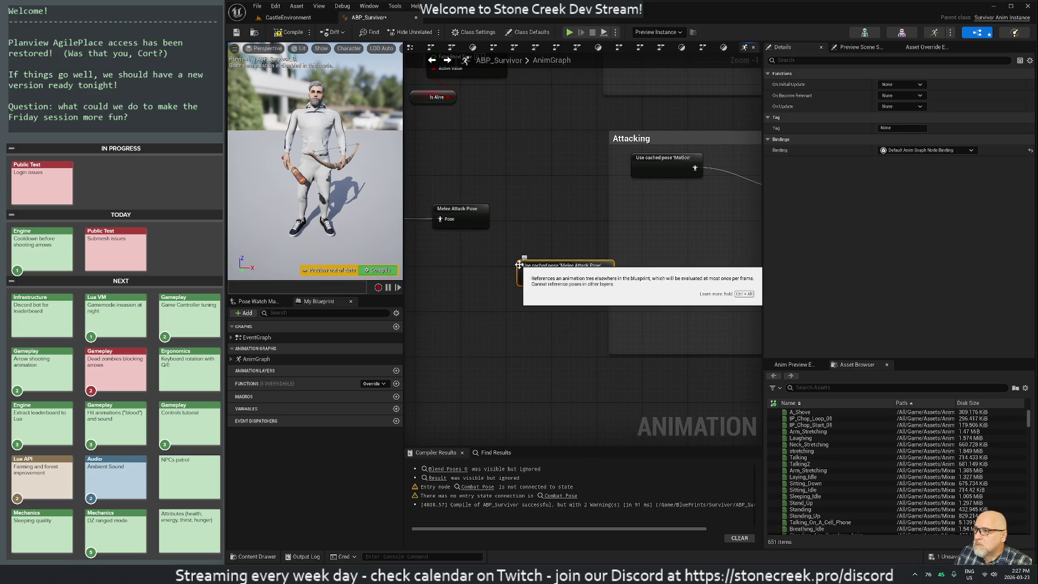
left_click_drag(555, 328, 412, 330)
mouse_move(431, 273)
left_mouse_down()
mouse_move(540, 235)
mouse_move(551, 211)
mouse_move(541, 205)
mouse_move(659, 204)
left_mouse_up()
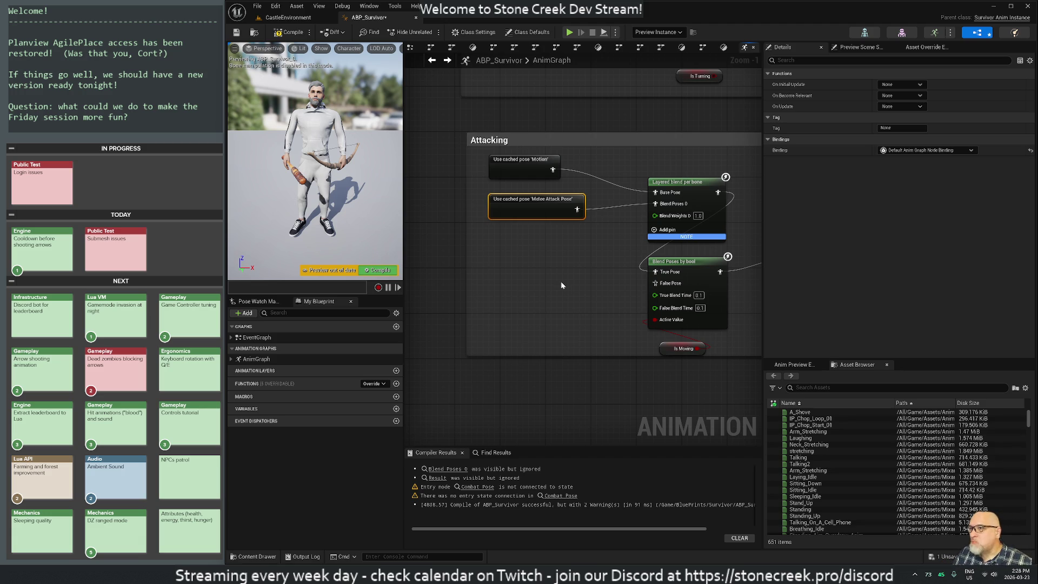
scroll(474, 320, "down", 1)
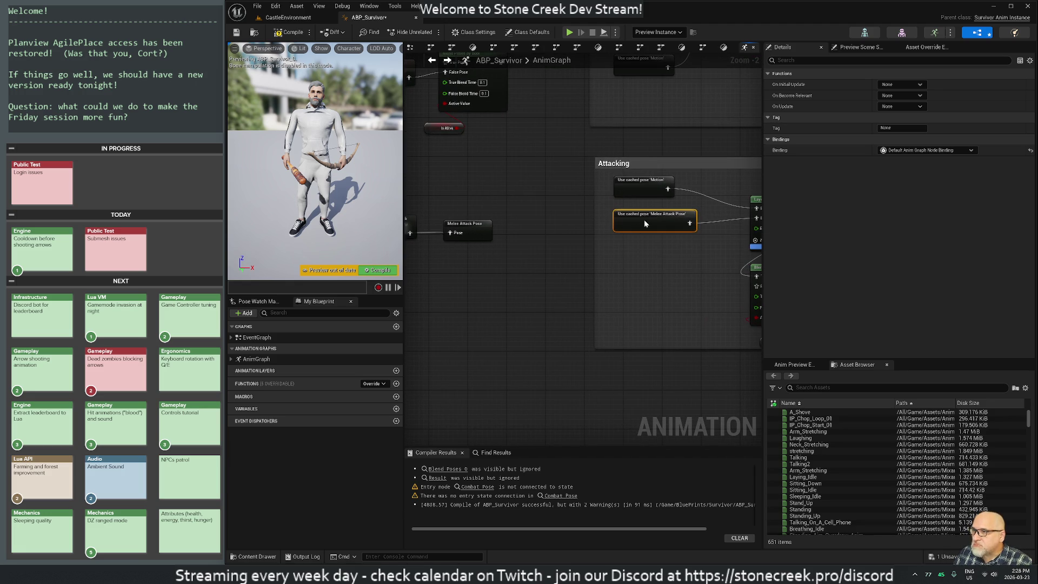
right_click(644, 220)
left_click(670, 328)
left_click(461, 261)
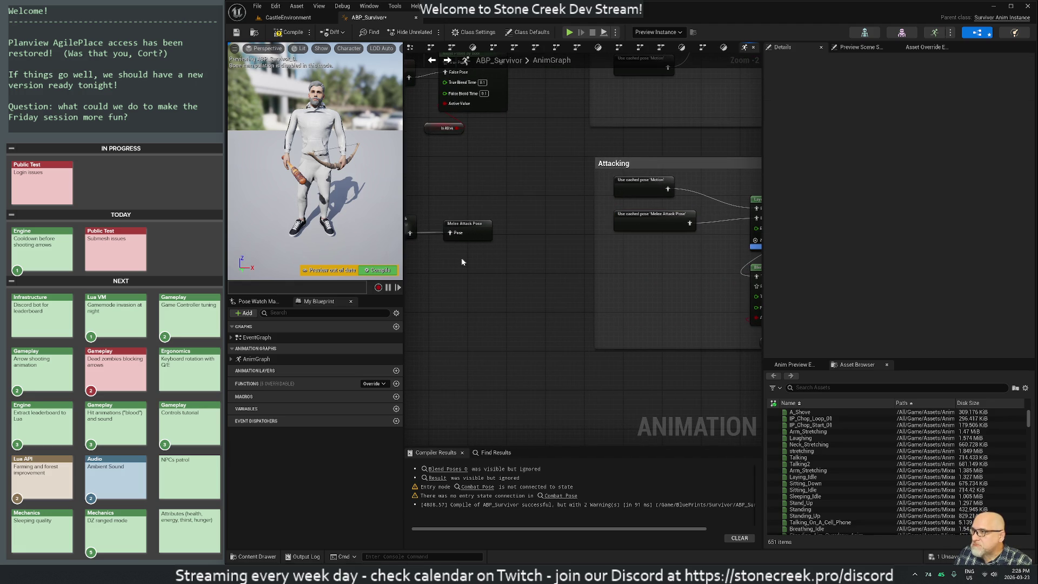
Add a second Melee Attack Pose node into the IsMoving blend's False Pose, then recompile.
right_click(488, 283)
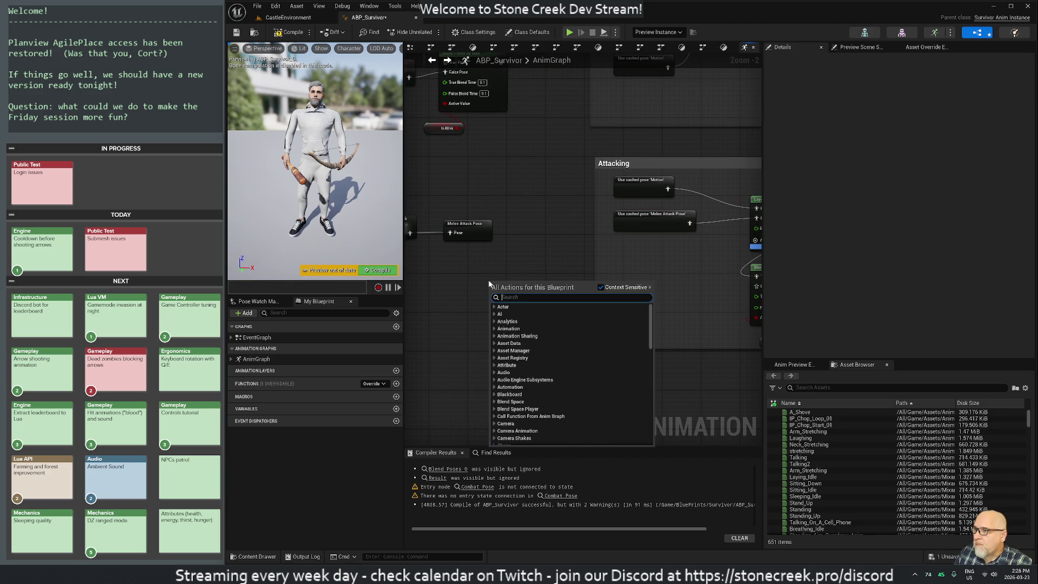
type("melee")
key("Return")
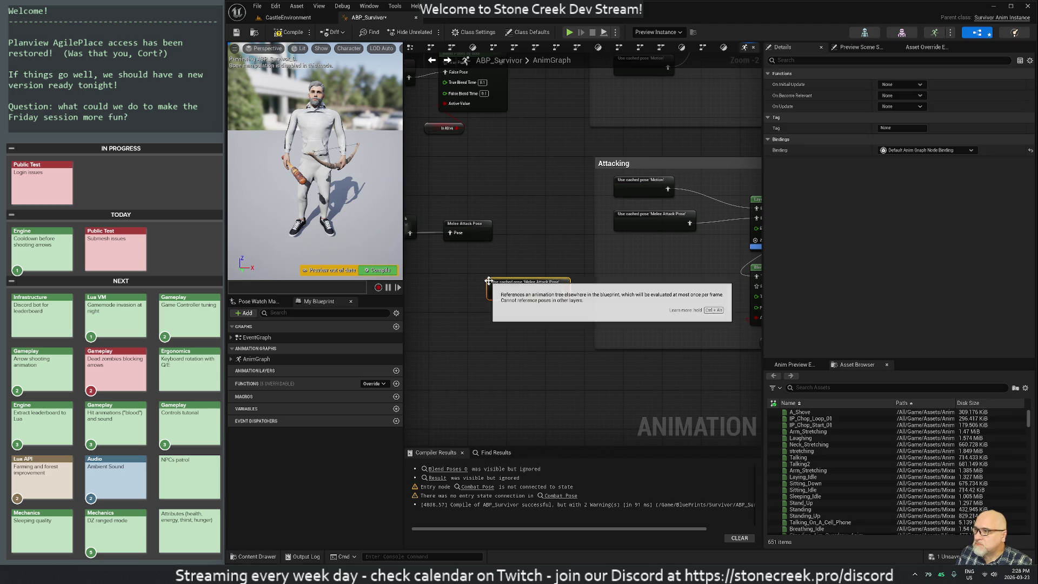
left_click_drag(502, 294, 647, 288)
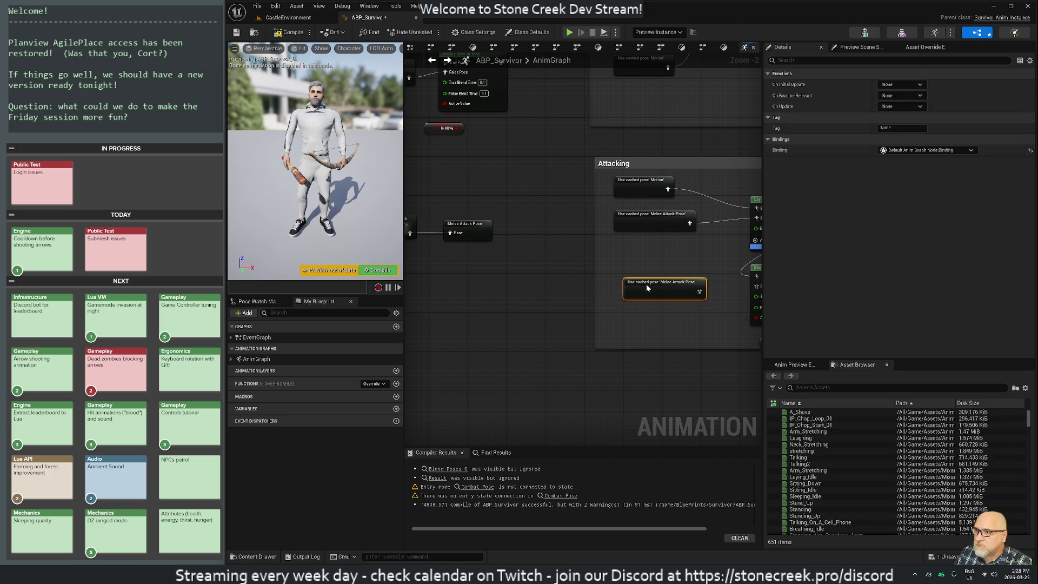
left_click_drag(513, 317, 570, 313)
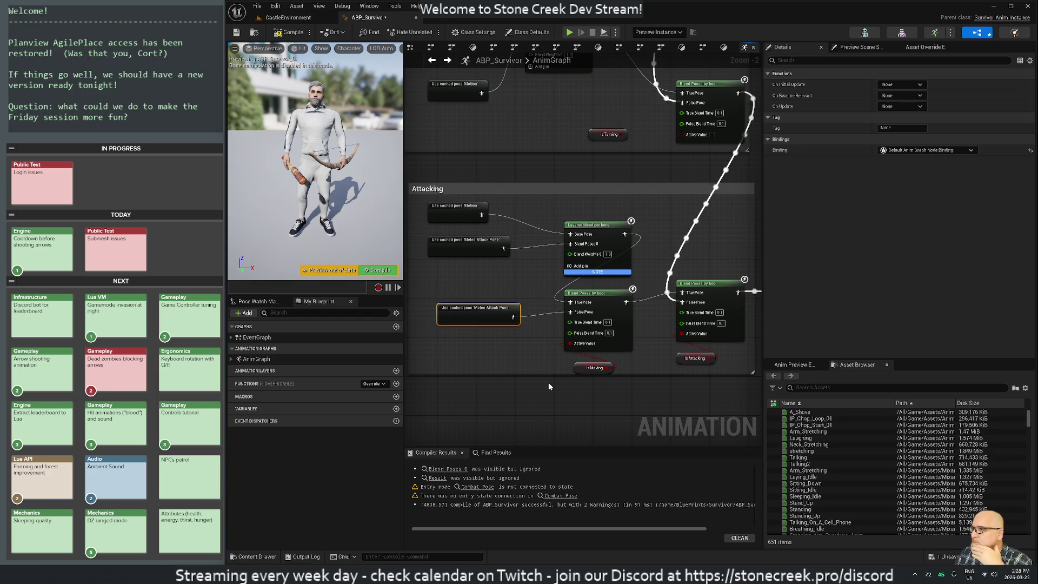
left_click_drag(594, 368, 593, 363)
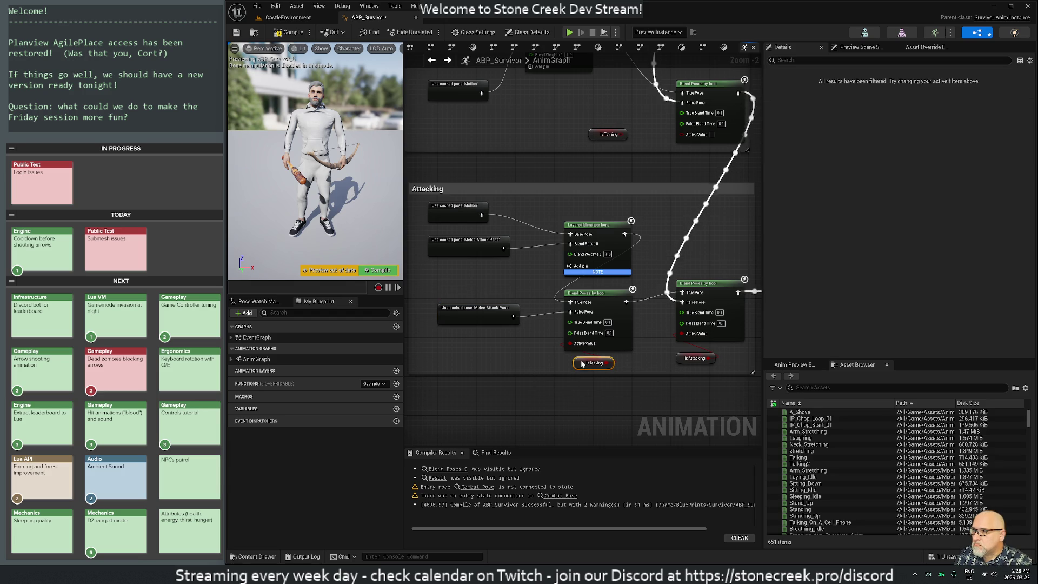
left_click(527, 403)
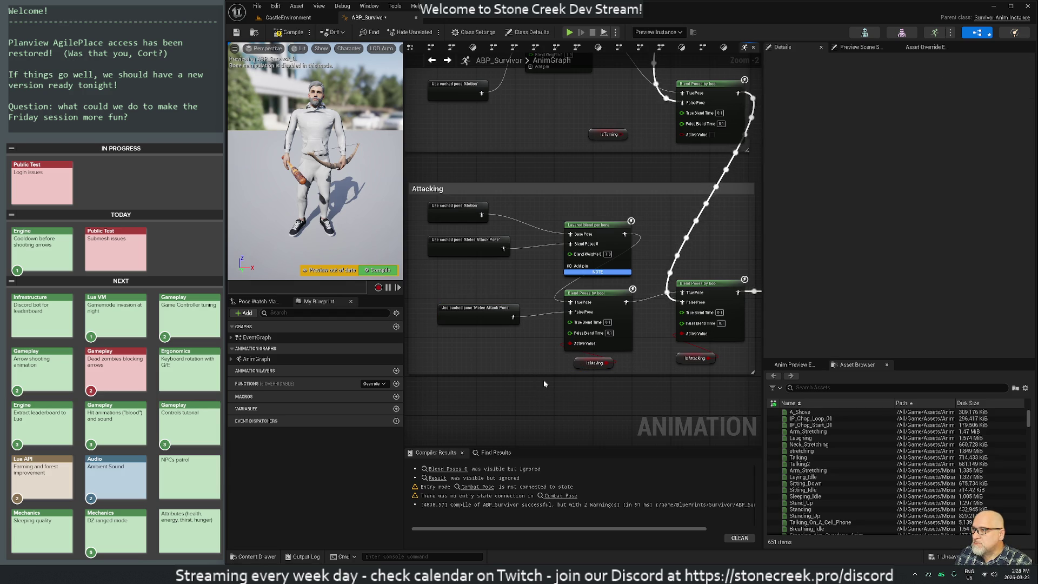
scroll(544, 384, "down", 2)
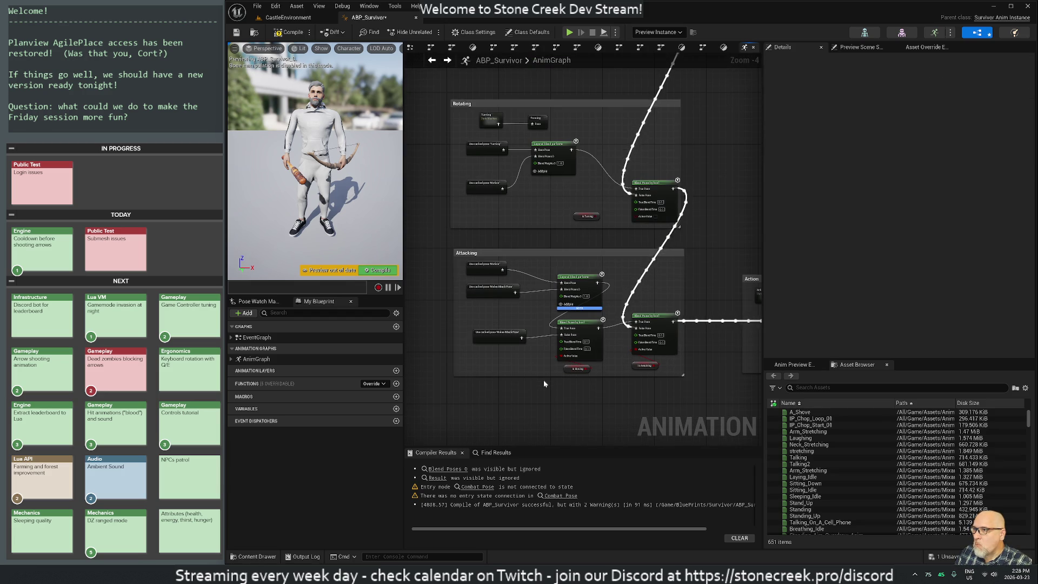
left_click(288, 31)
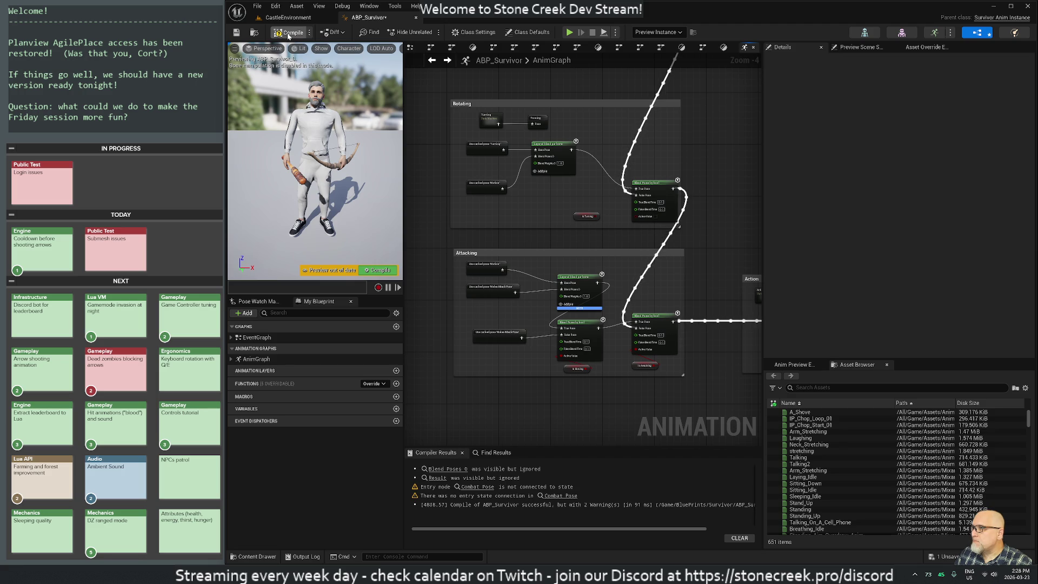
Start a play session in CastleEnvironment, ready the axe and swing it.
left_click(288, 17)
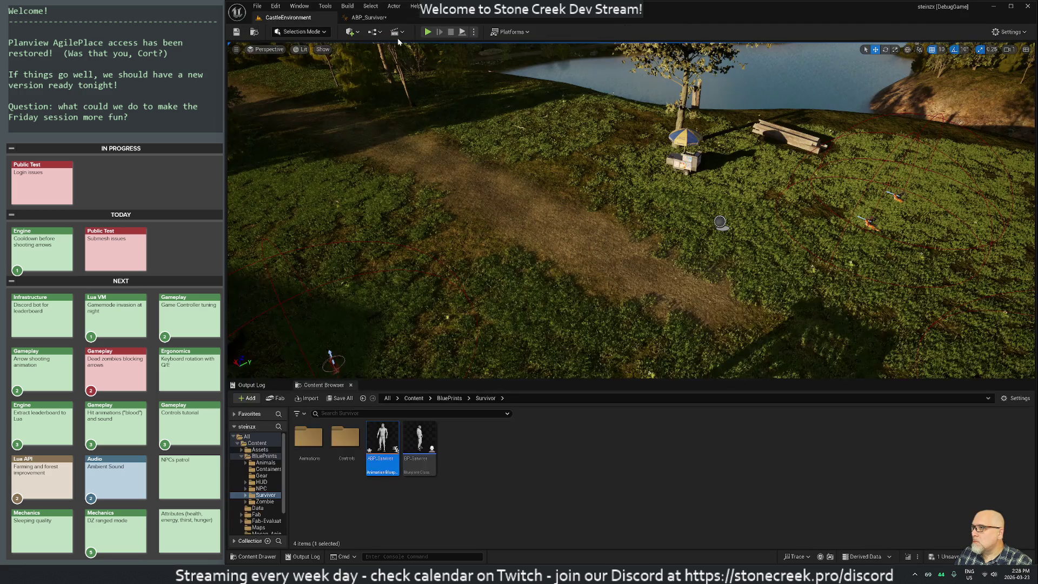
left_click(426, 32)
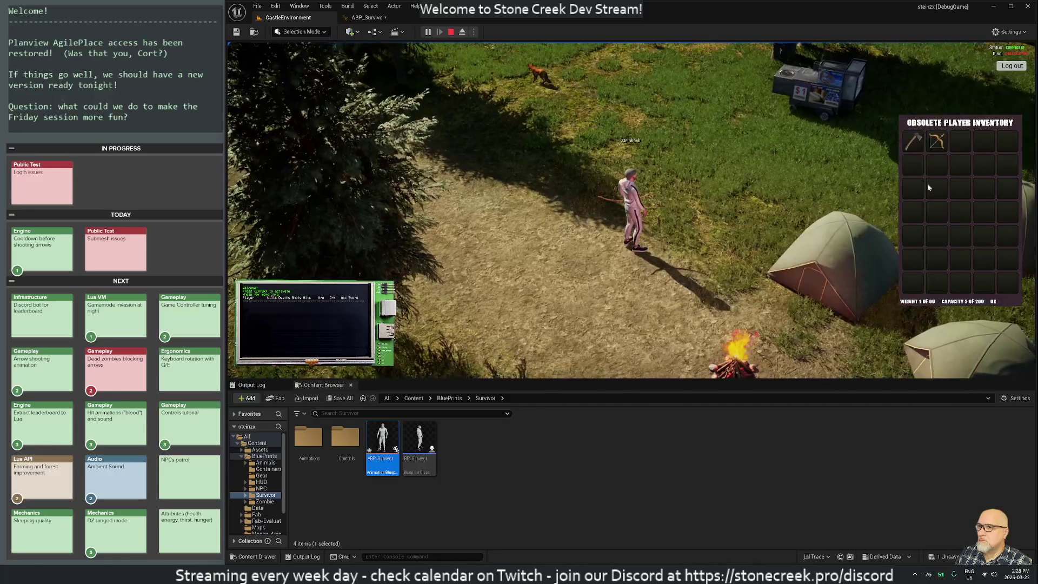
left_click(916, 148)
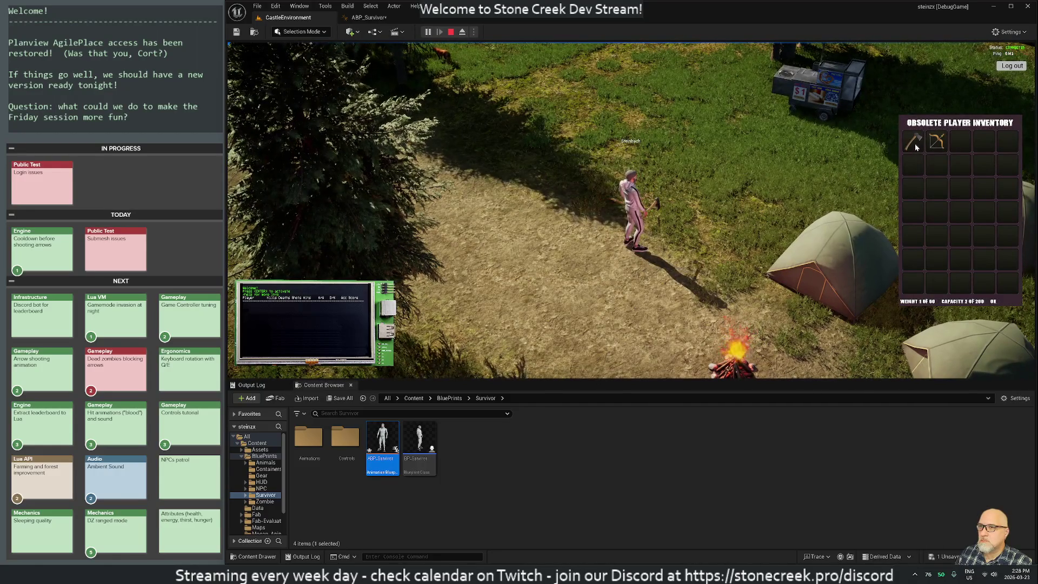
left_click(555, 234)
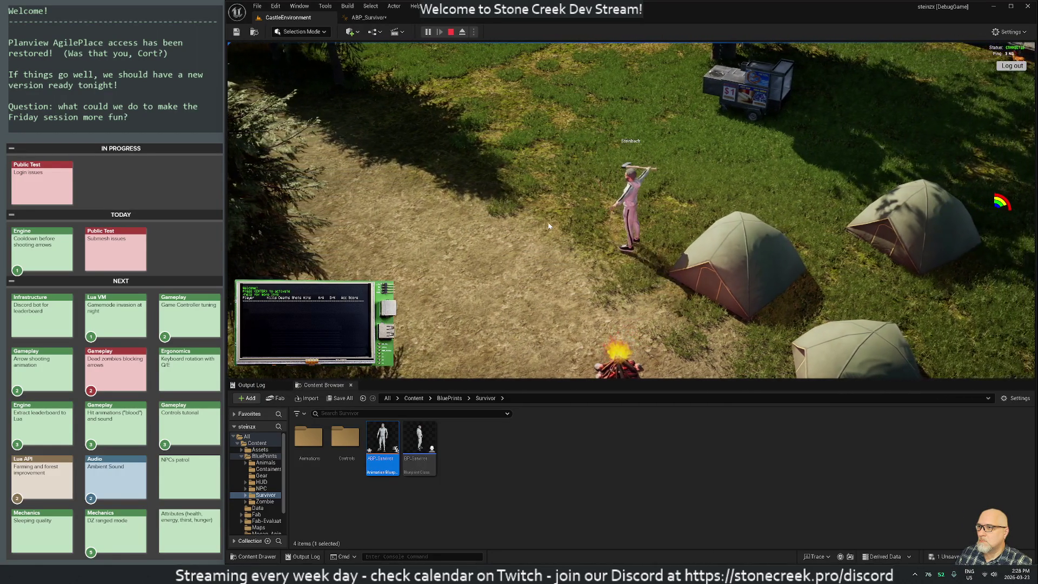
Walk the survivor around the camp with the A and W keys.
key("a")
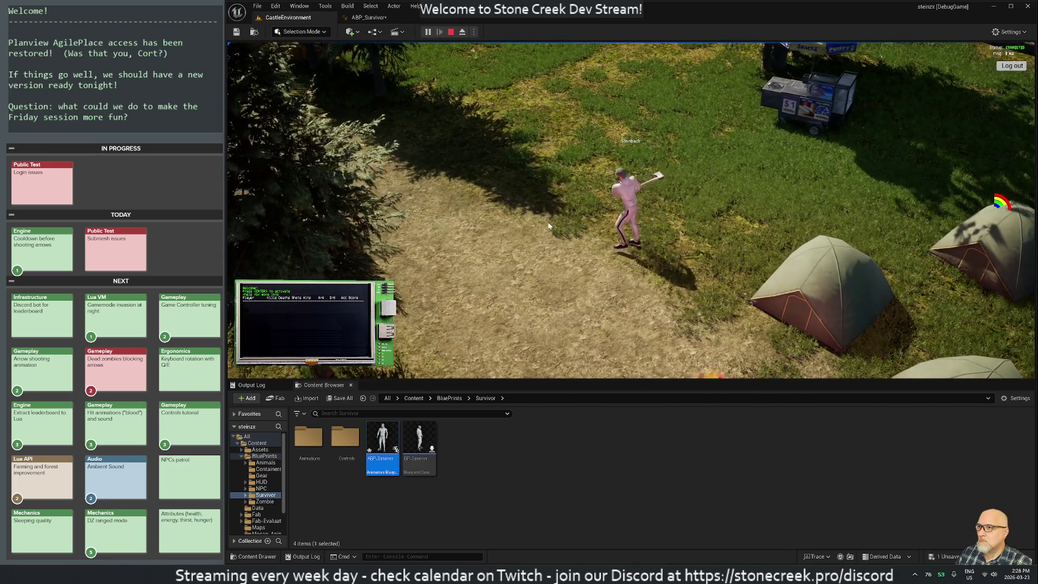
key("w")
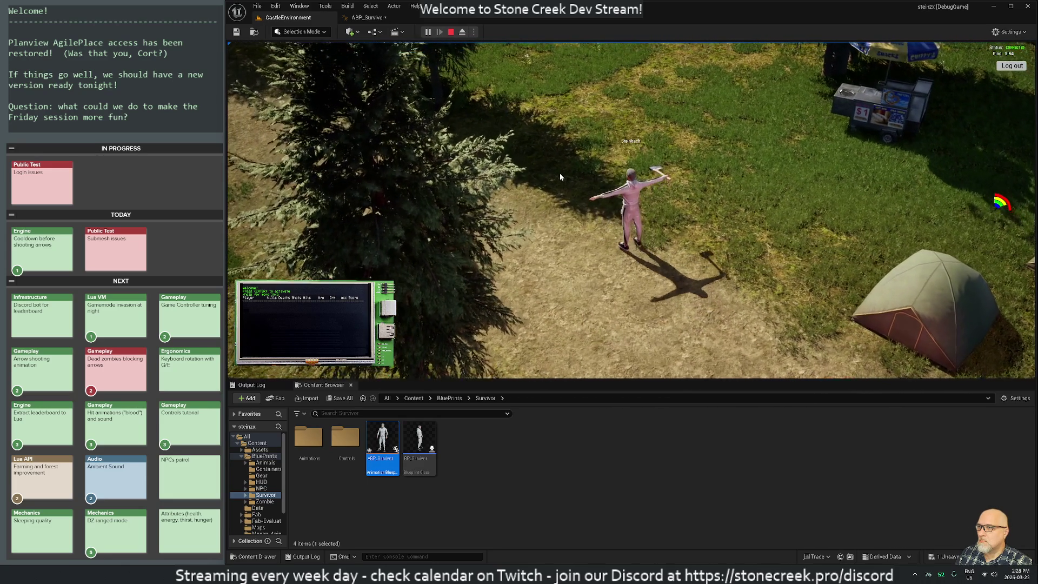
key("a")
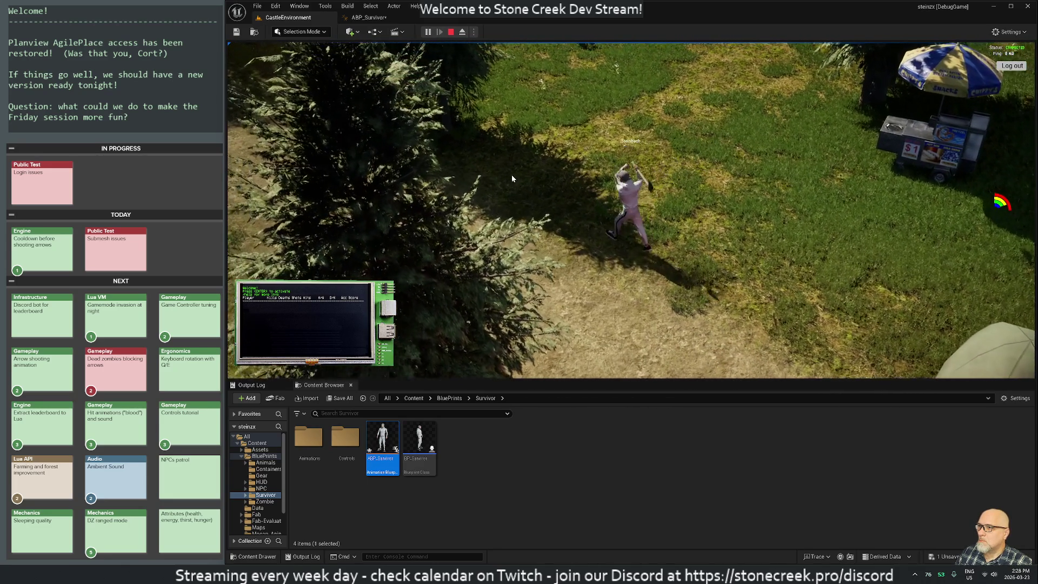
key("a")
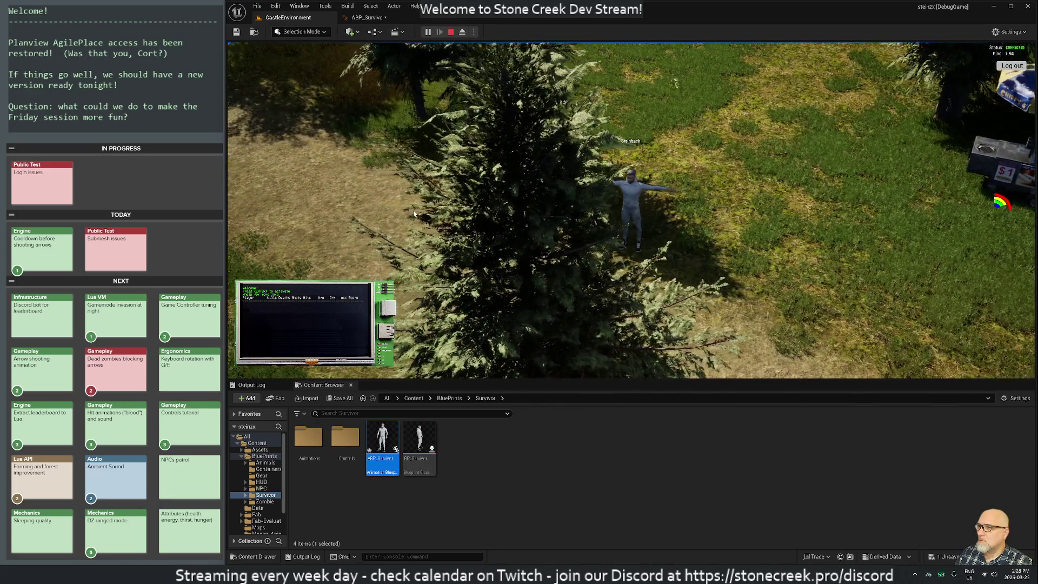
key("a")
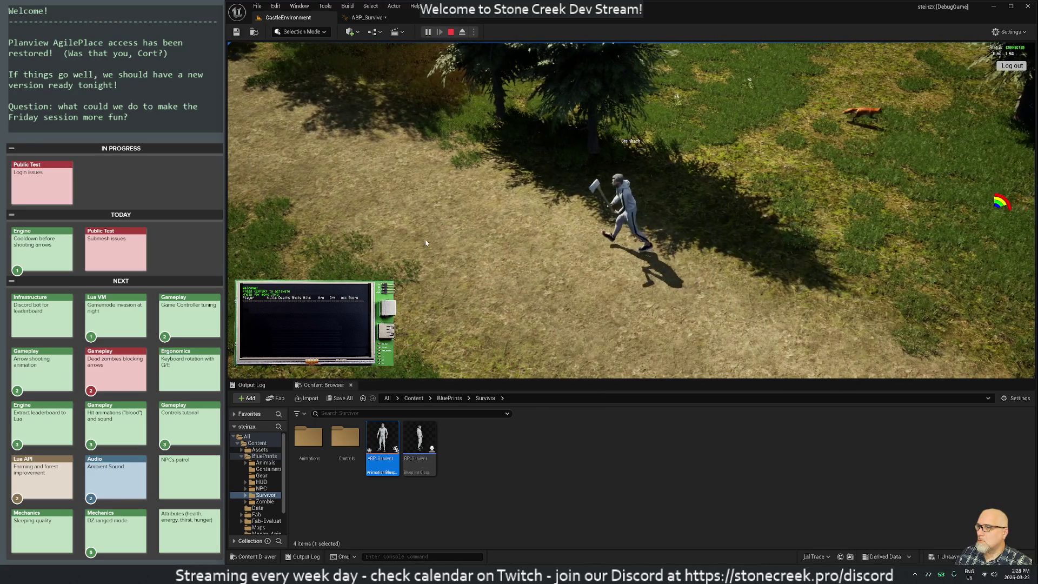
key("w")
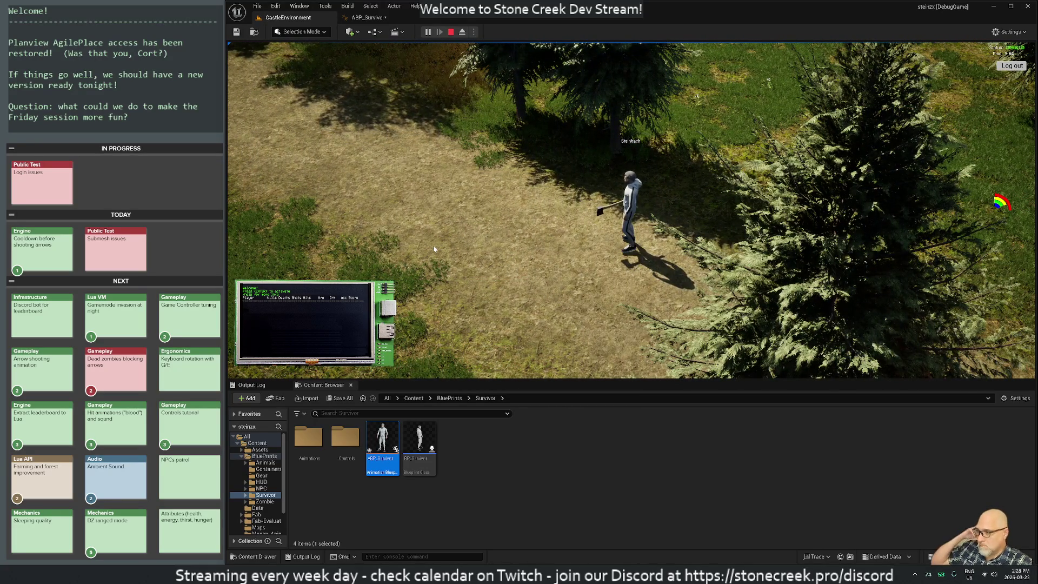